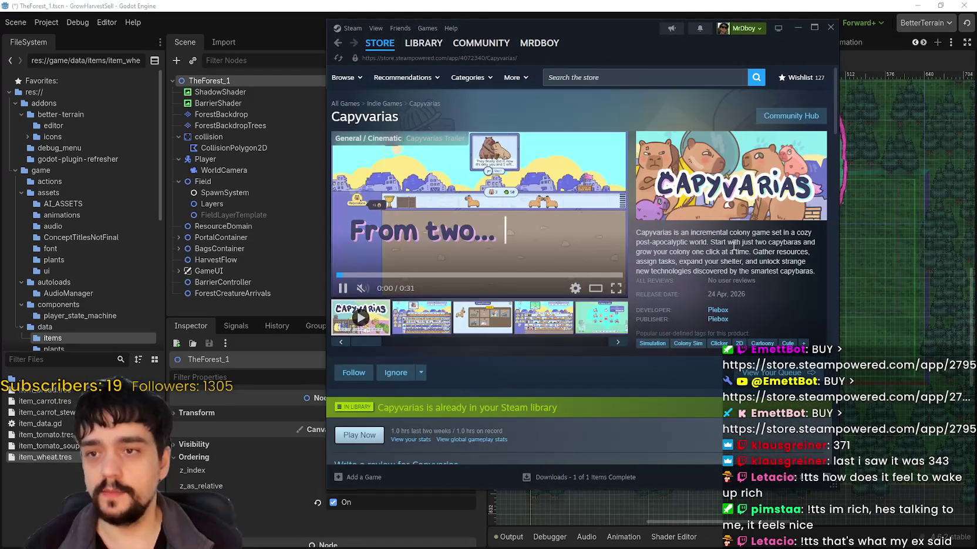
# - Browse the Capyvarias Steam store page, scrolling down to its review section
pyautogui.rightClick(737, 249)
pyautogui.scroll(-3, 592, 340)
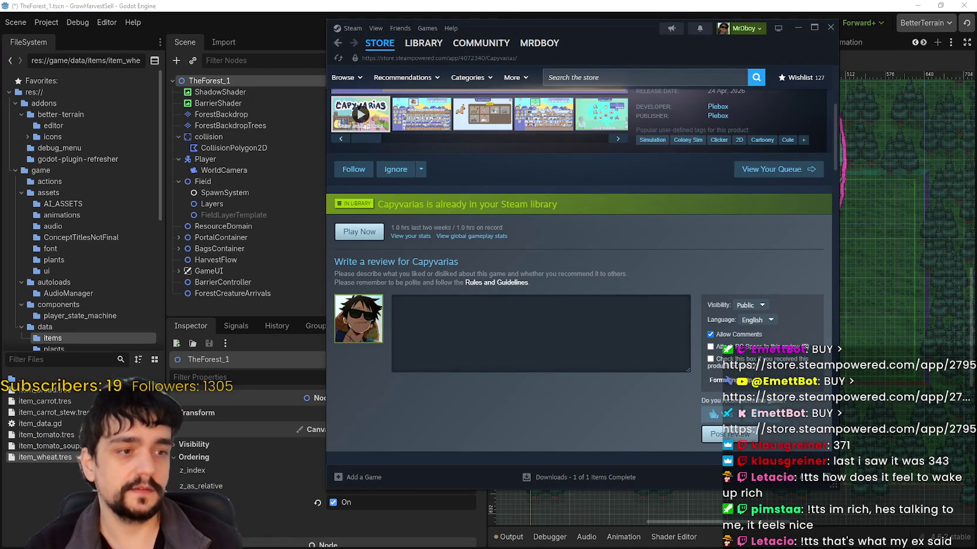
pyautogui.scroll(3, 448, 288)
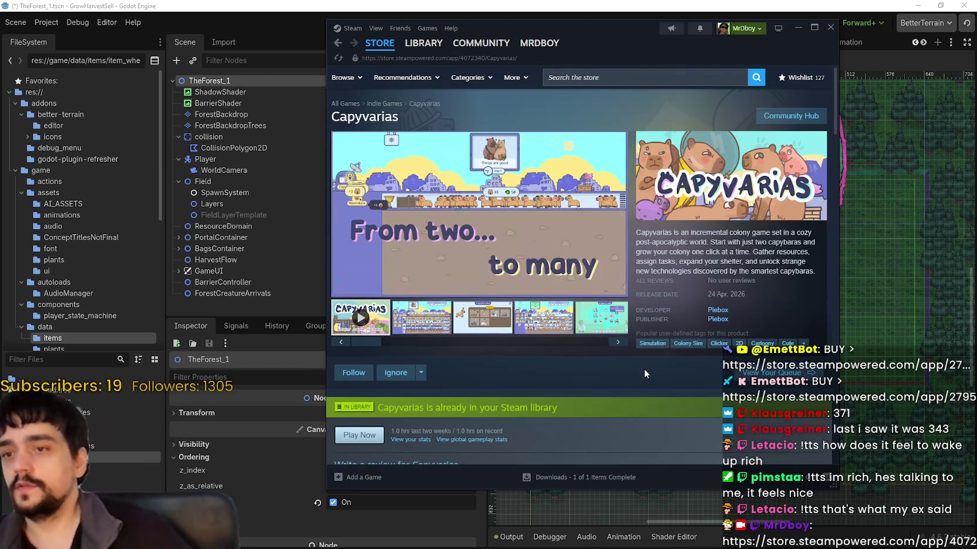
pyautogui.scroll(-3, 653, 358)
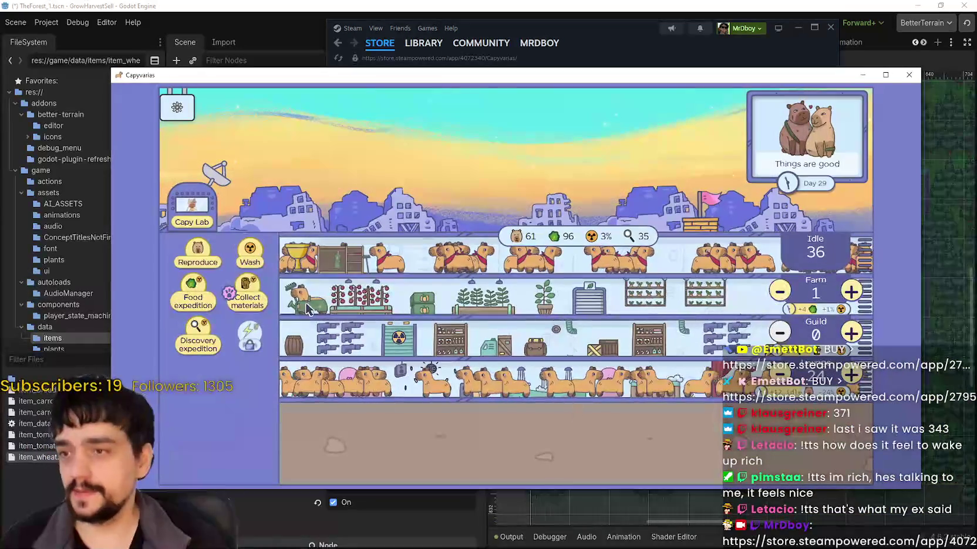
# - Collect materials three times and assign five idle capybaras to the guild
pyautogui.click(259, 279)
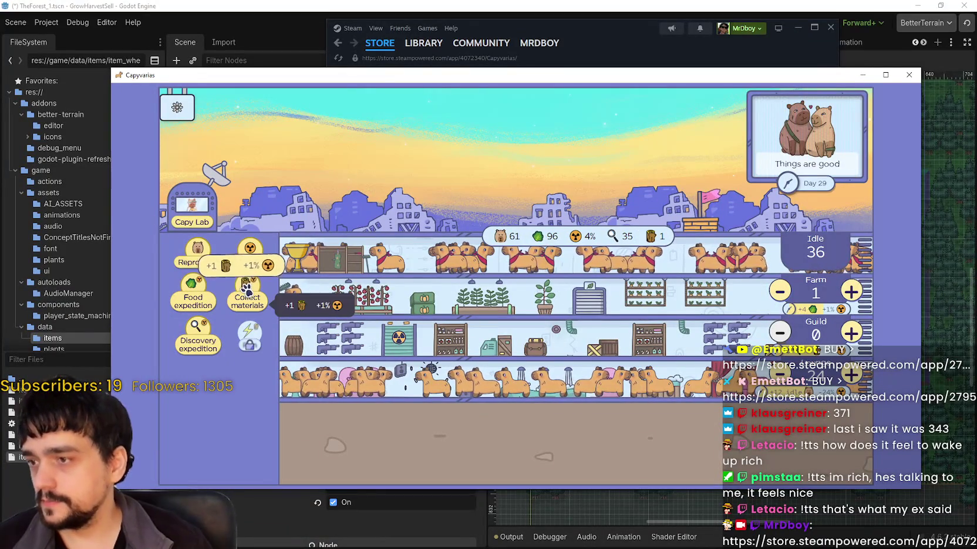
pyautogui.click(258, 281)
pyautogui.click(258, 281)
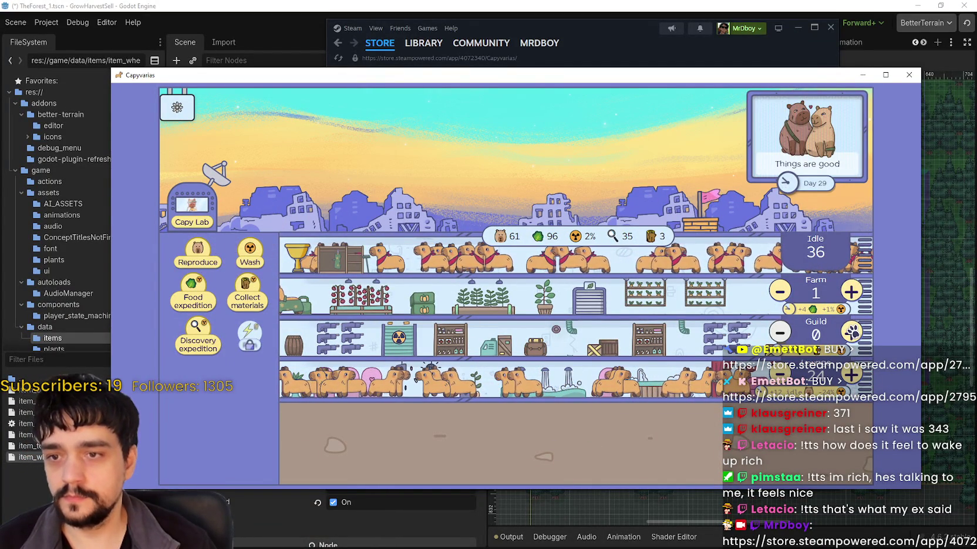
pyautogui.click(852, 332)
pyautogui.click(853, 333)
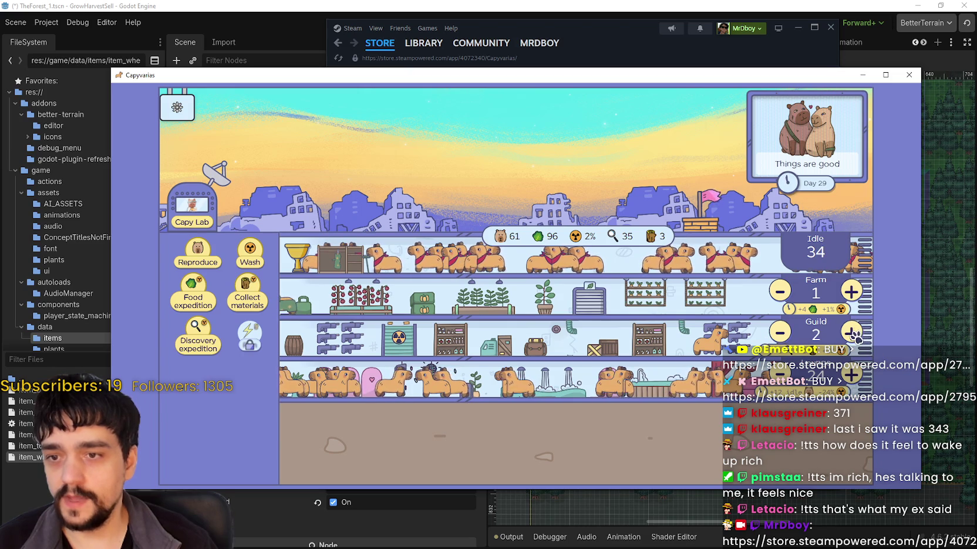
pyautogui.click(852, 332)
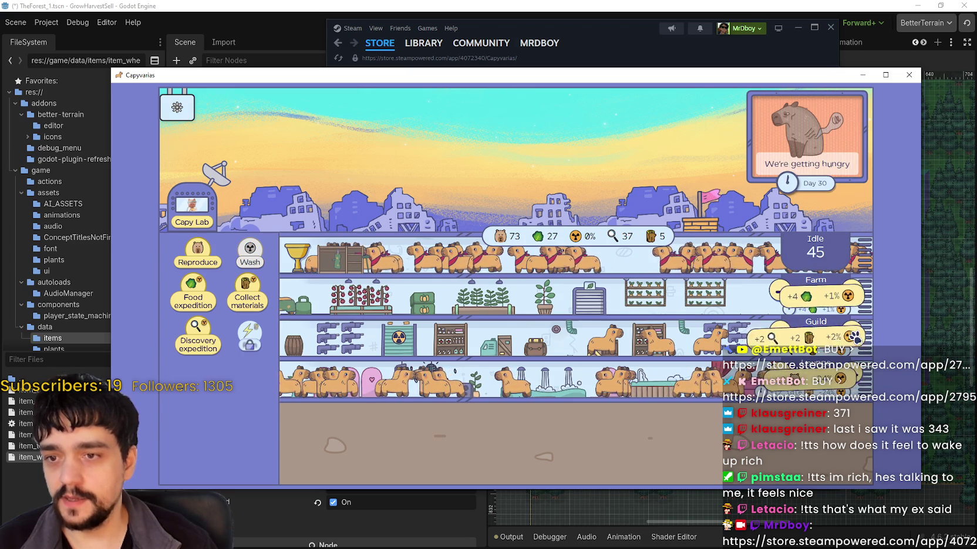
pyautogui.click(851, 332)
pyautogui.click(851, 333)
pyautogui.click(851, 332)
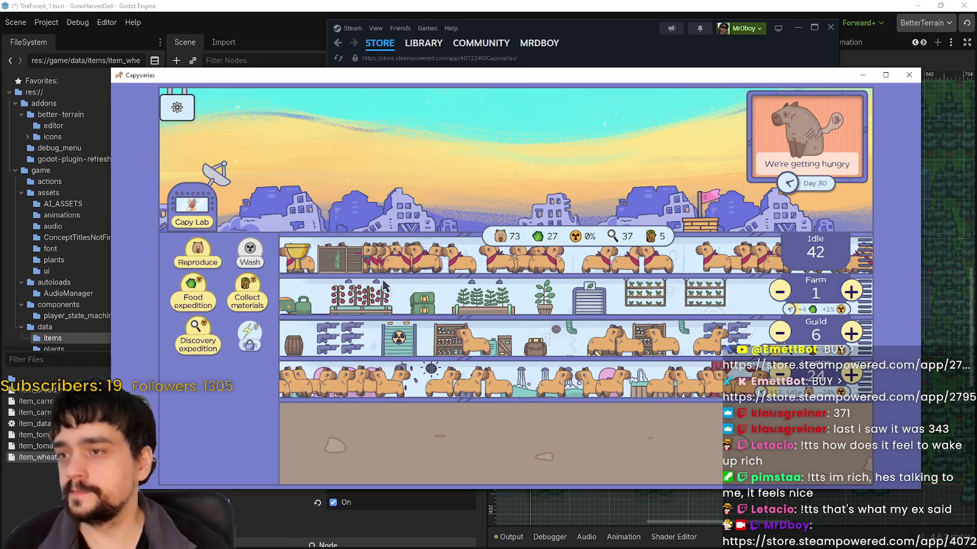
# - Breed three capybaras, add two more to the guild, wash radiation to 0%, then open Settings
pyautogui.click(195, 258)
pyautogui.click(196, 259)
pyautogui.click(195, 259)
pyautogui.click(196, 258)
pyautogui.moveTo(572, 242)
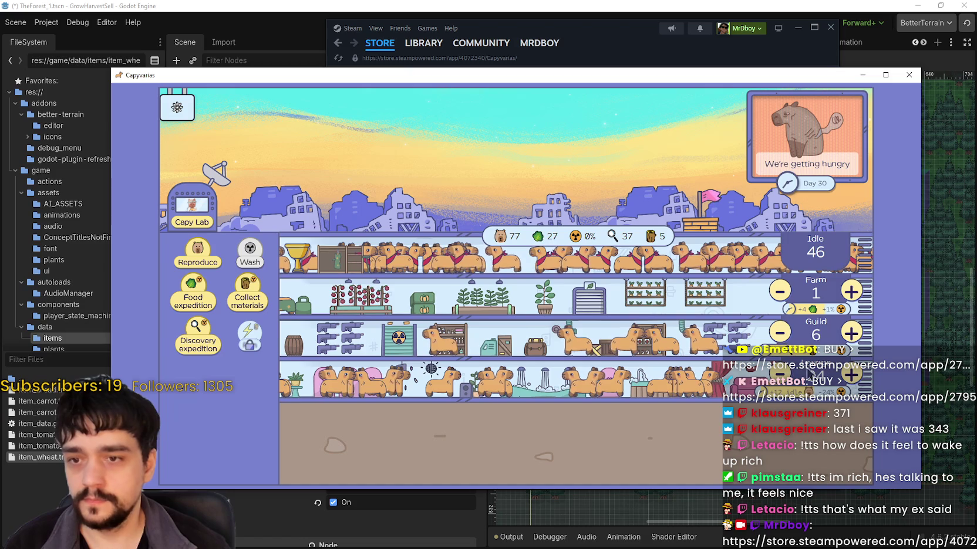
pyautogui.click(851, 333)
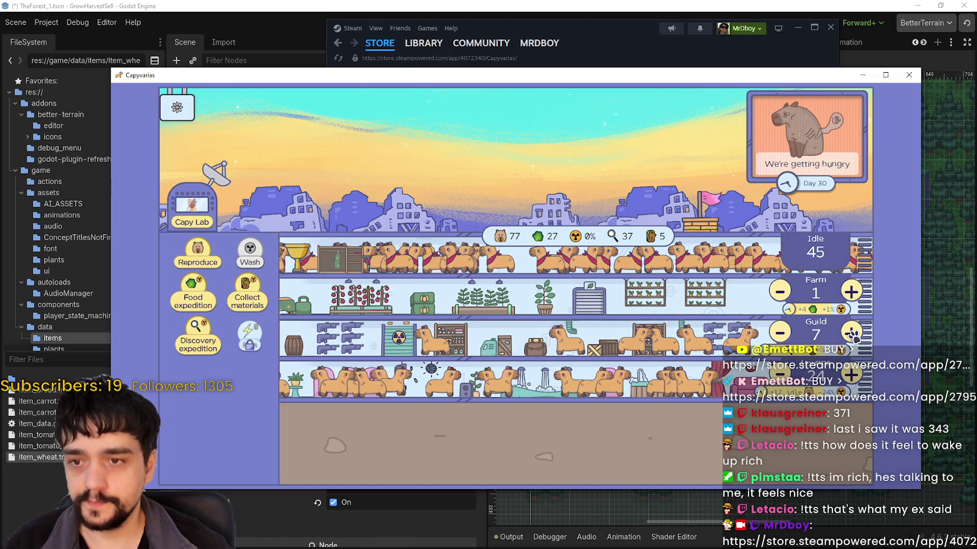
pyautogui.click(851, 333)
pyautogui.click(851, 333)
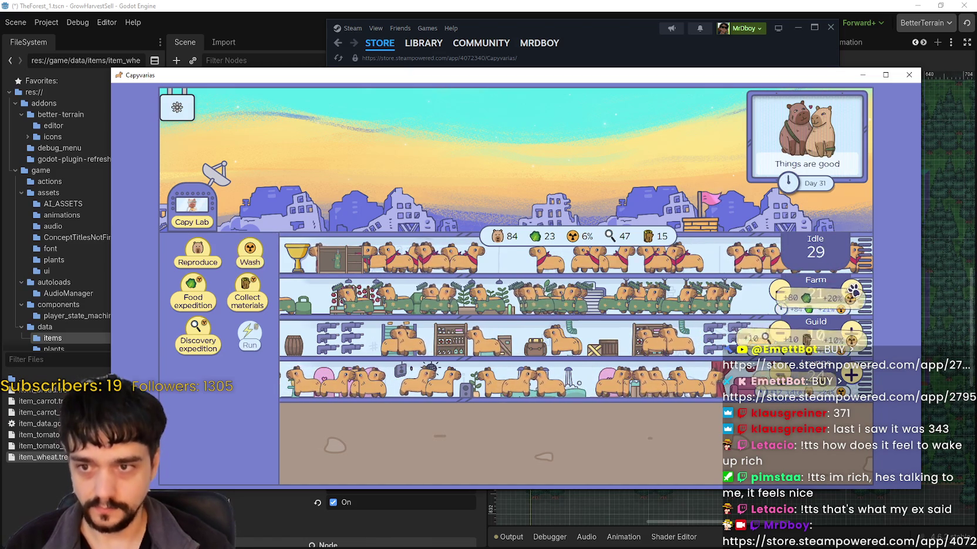
pyautogui.click(249, 249)
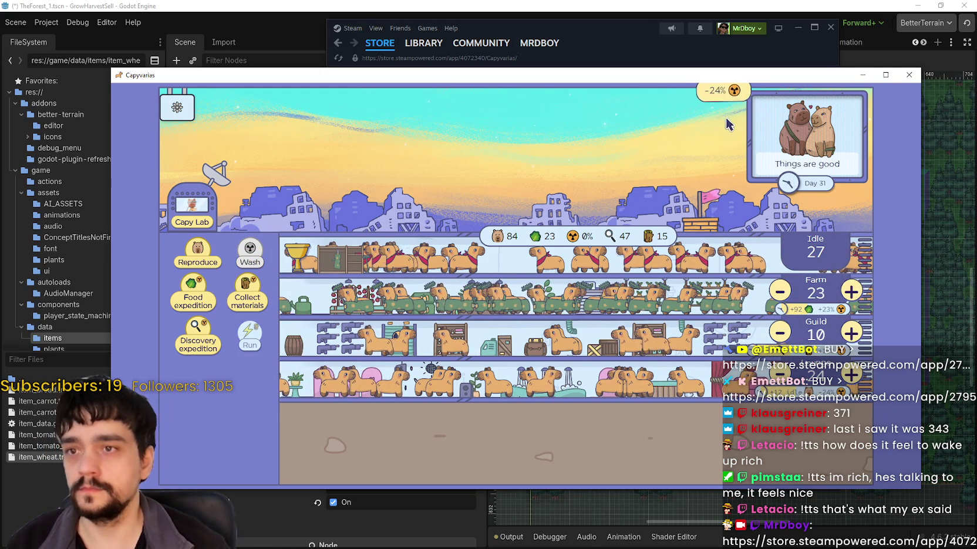
pyautogui.click(178, 112)
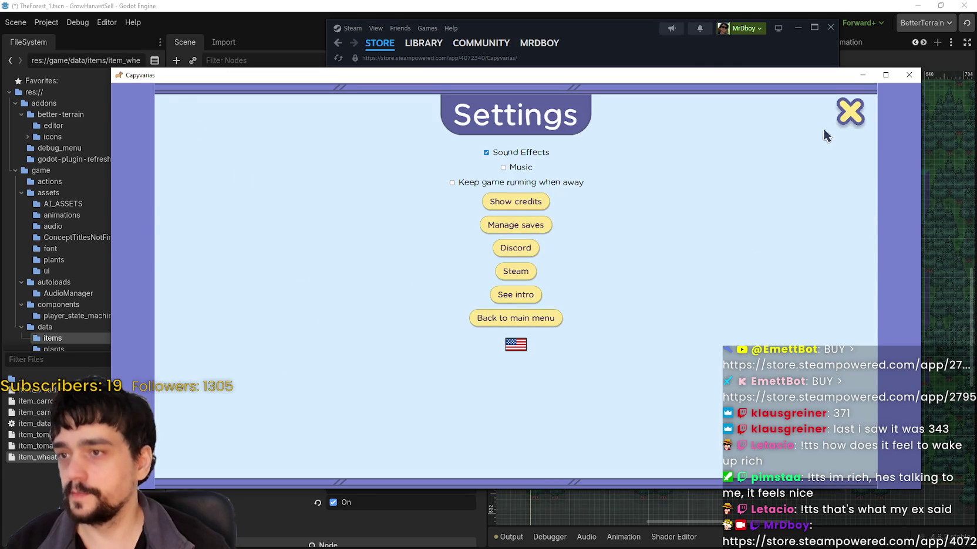
# - Close Settings, view the Capy Lab research tree, and move the game window up
pyautogui.click(847, 114)
pyautogui.click(217, 200)
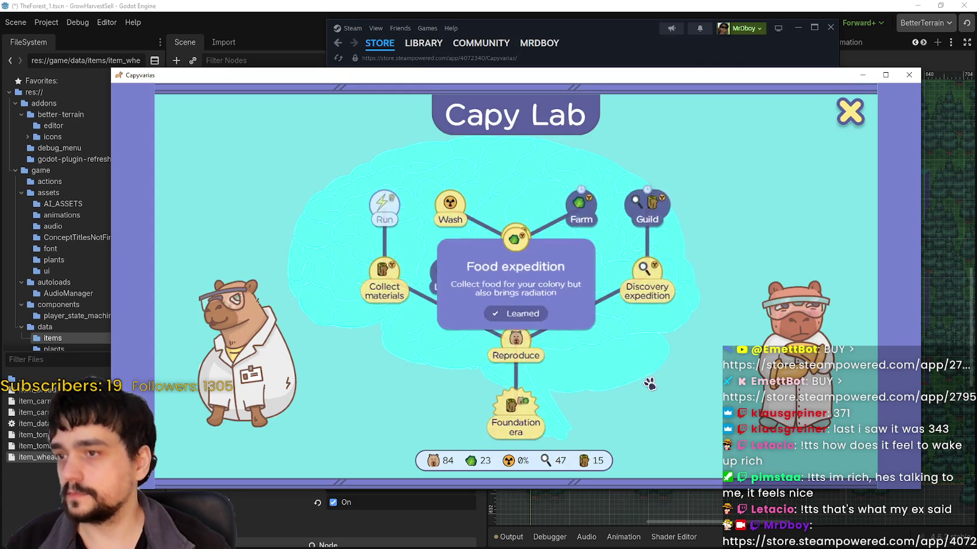
pyautogui.moveTo(589, 283)
pyautogui.scroll(2, 457, 327)
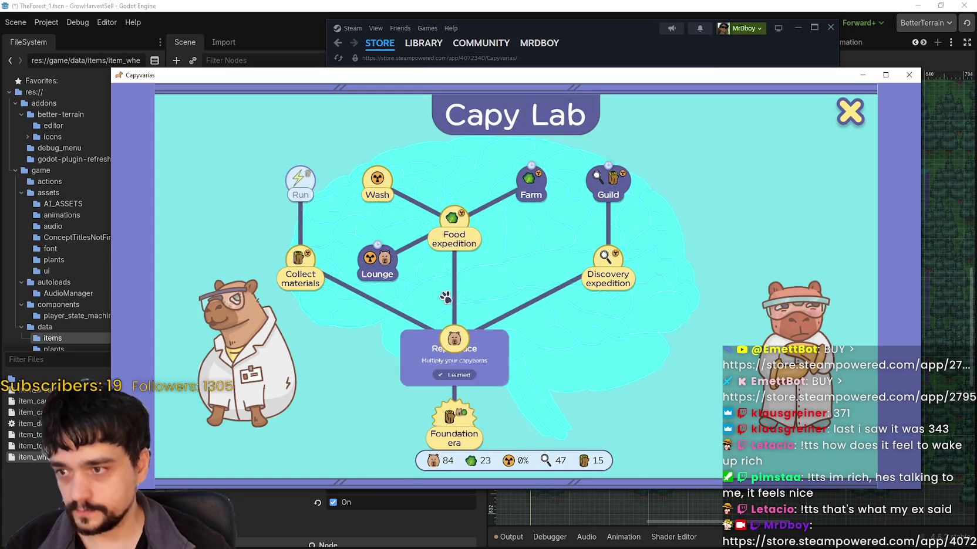
pyautogui.moveTo(458, 327); pyautogui.dragTo(605, 358)
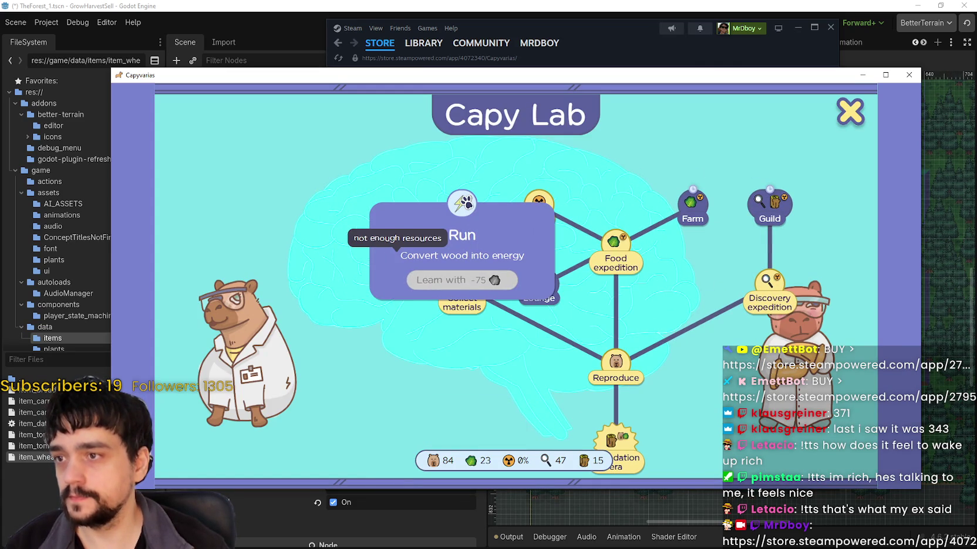
pyautogui.moveTo(607, 246)
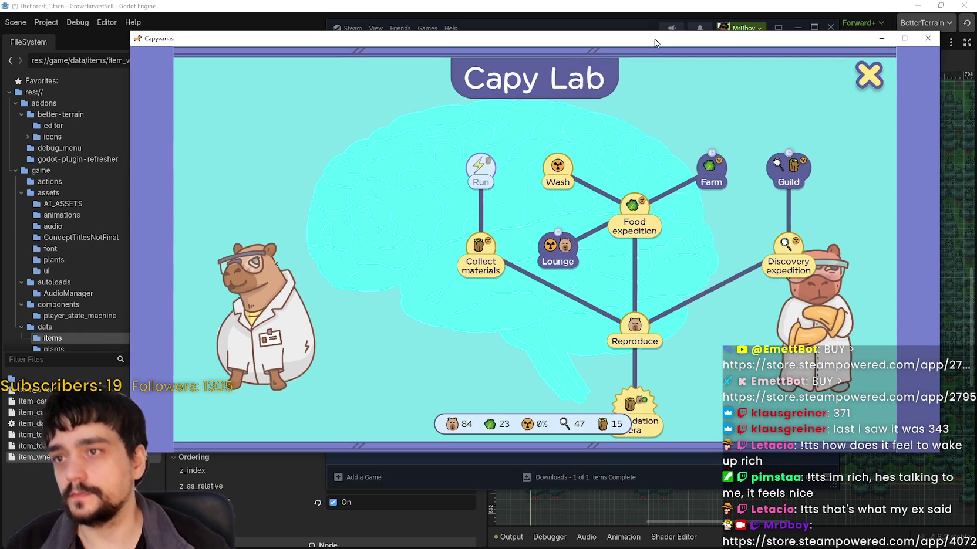
pyautogui.moveTo(410, 75); pyautogui.dragTo(428, 39)
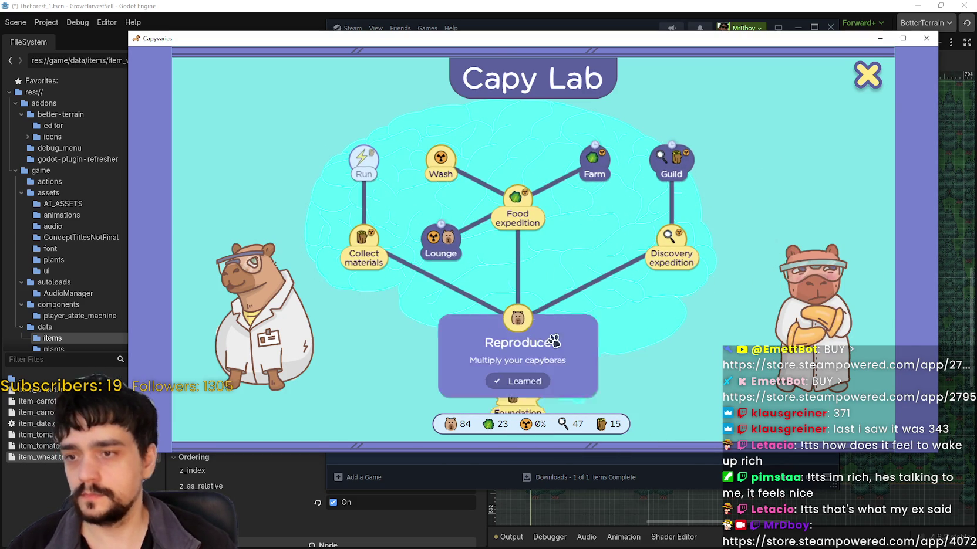
# - Leave Capy Lab, adjust lounge workers up two and down one, breed once, and shift the window left
pyautogui.click(868, 74)
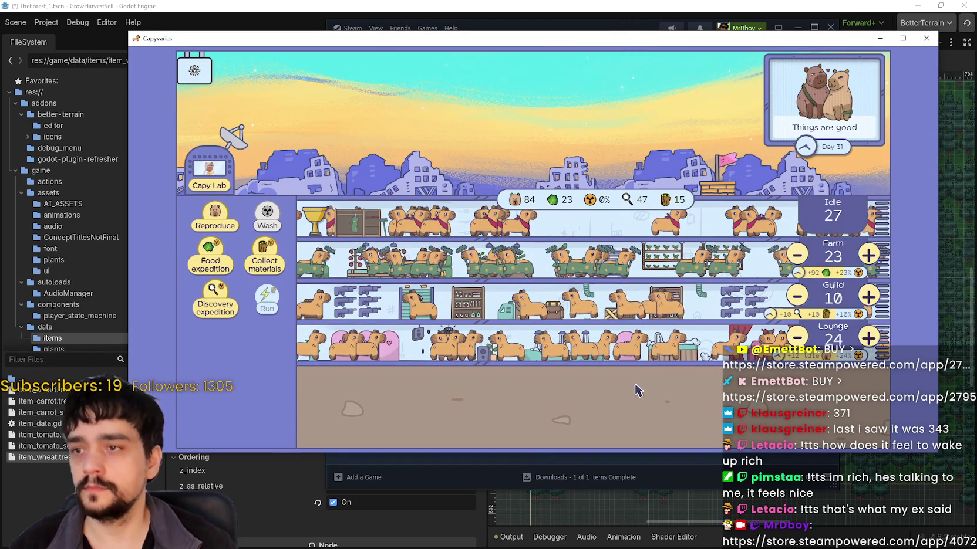
pyautogui.click(869, 337)
pyautogui.click(869, 337)
pyautogui.click(796, 335)
pyautogui.click(796, 335)
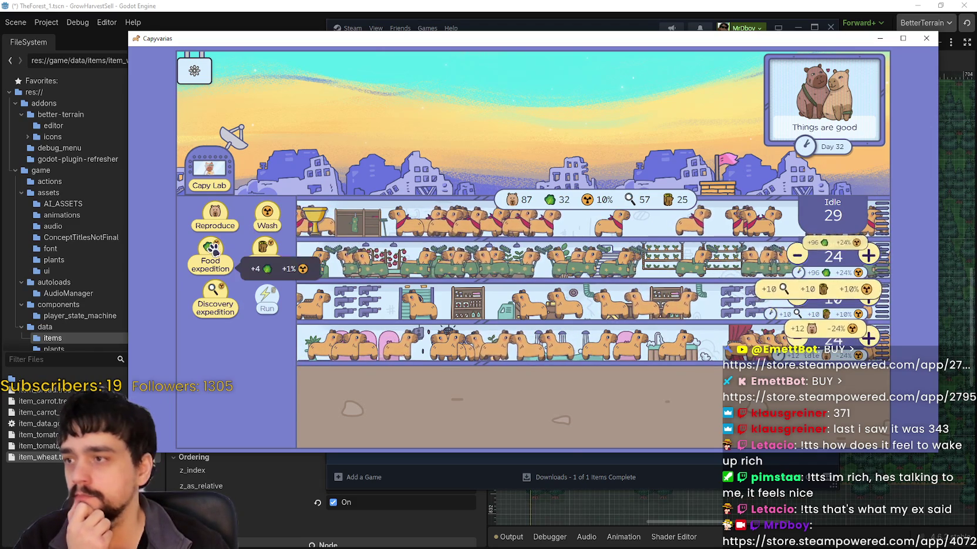
pyautogui.click(211, 218)
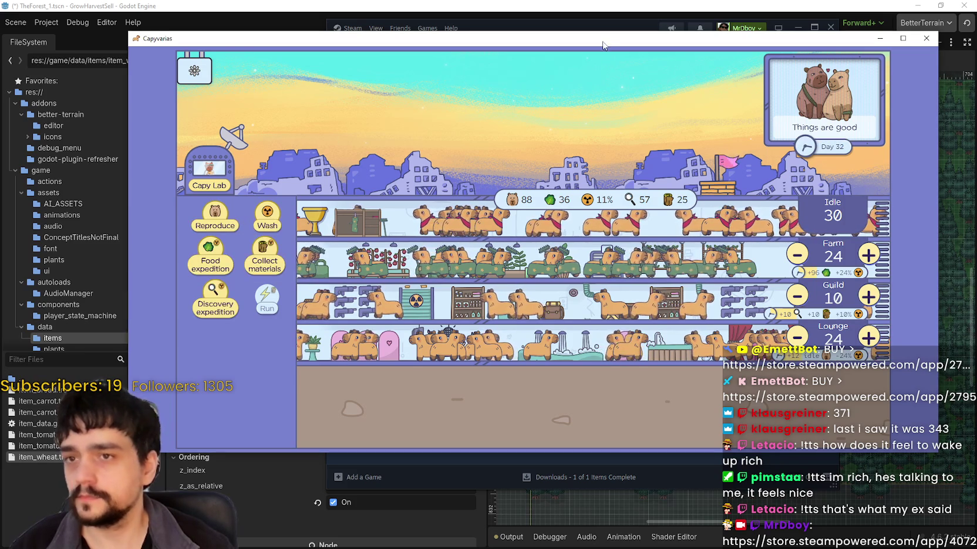
pyautogui.moveTo(594, 44); pyautogui.dragTo(557, 42)
pyautogui.moveTo(655, 204)
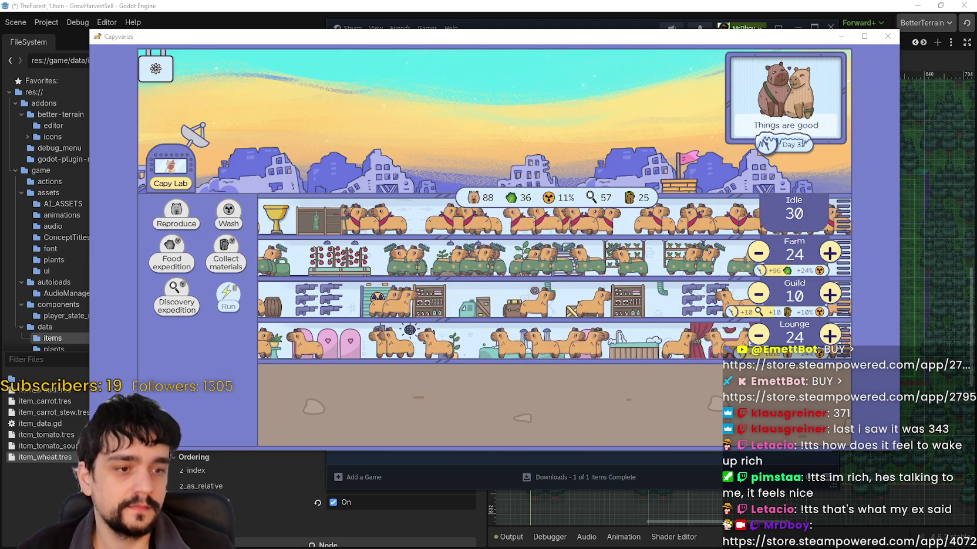
# - Switch over to the Capyvarias Steam store page window
pyautogui.hotkey('alt', 'Tab')
pyautogui.hotkey('alt', 'Tab')
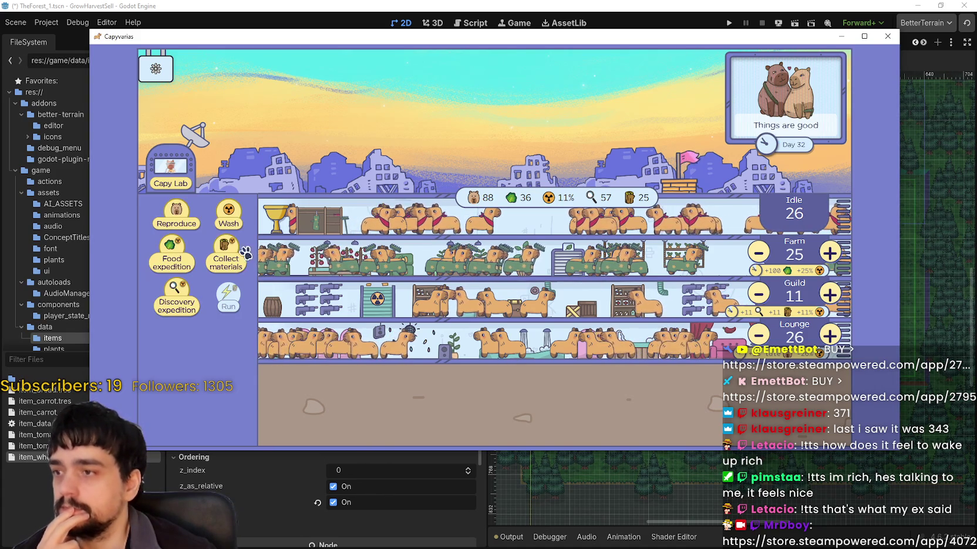
# - Glance at the Capy Lab, then wash the colony five times to bring radiation to 1%
pyautogui.click(173, 179)
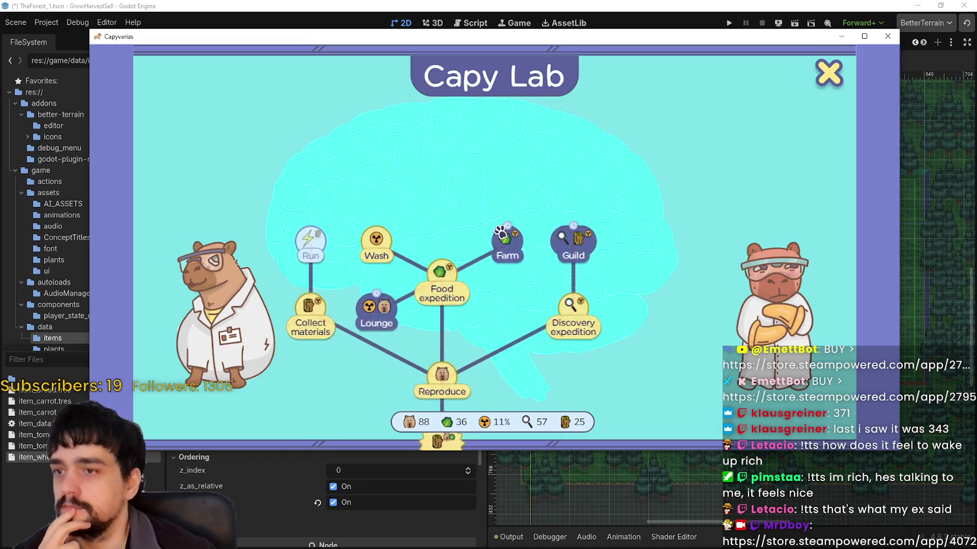
pyautogui.moveTo(509, 245)
pyautogui.click(838, 80)
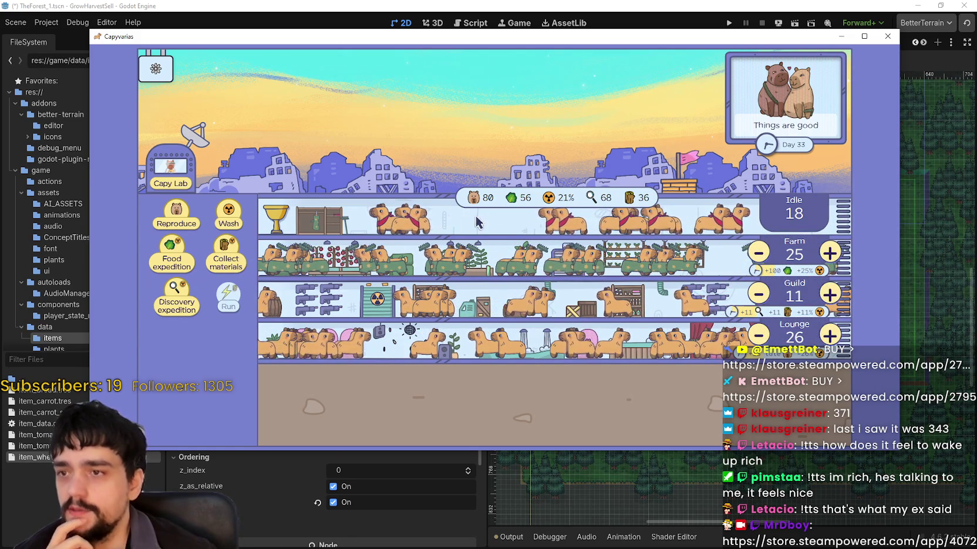
pyautogui.click(227, 216)
pyautogui.click(227, 216)
pyautogui.click(228, 216)
pyautogui.click(228, 216)
pyautogui.click(227, 216)
pyautogui.click(227, 216)
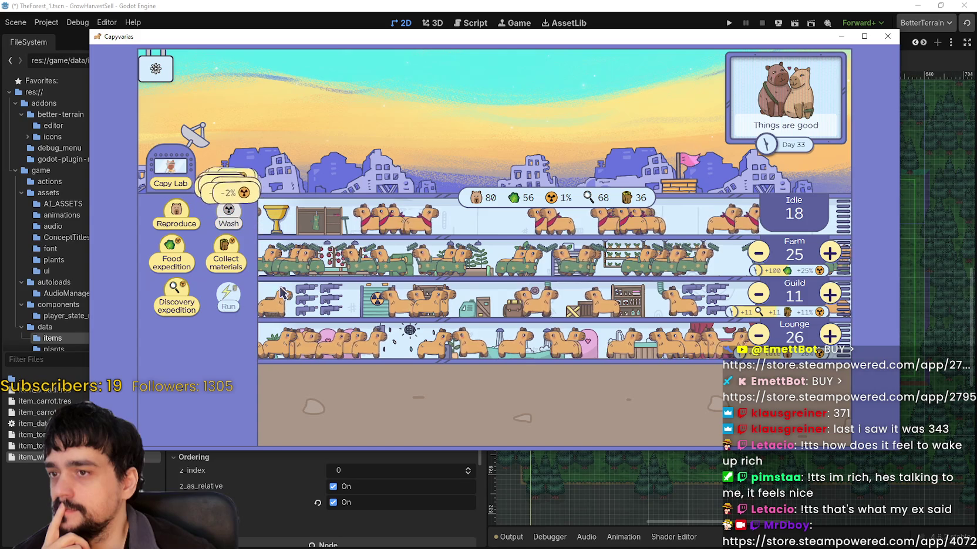
# - Reopen the Capy Lab, pan the tree to the Foundation era, and close it
pyautogui.click(164, 173)
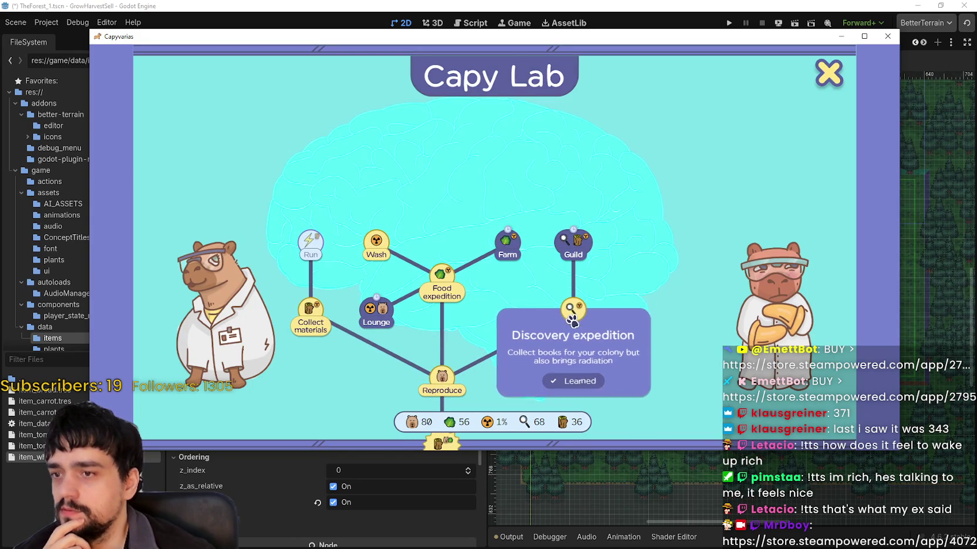
pyautogui.moveTo(376, 311); pyautogui.dragTo(521, 238)
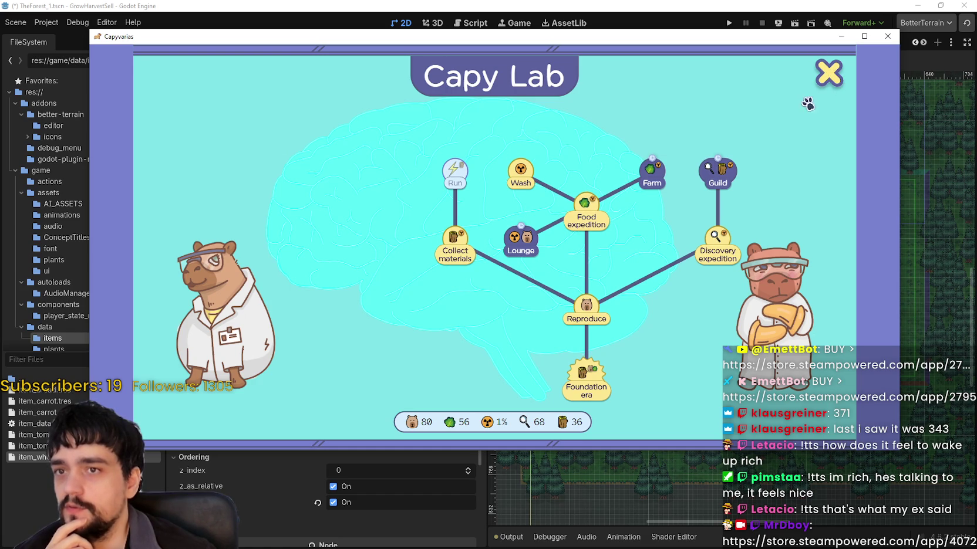
pyautogui.click(834, 72)
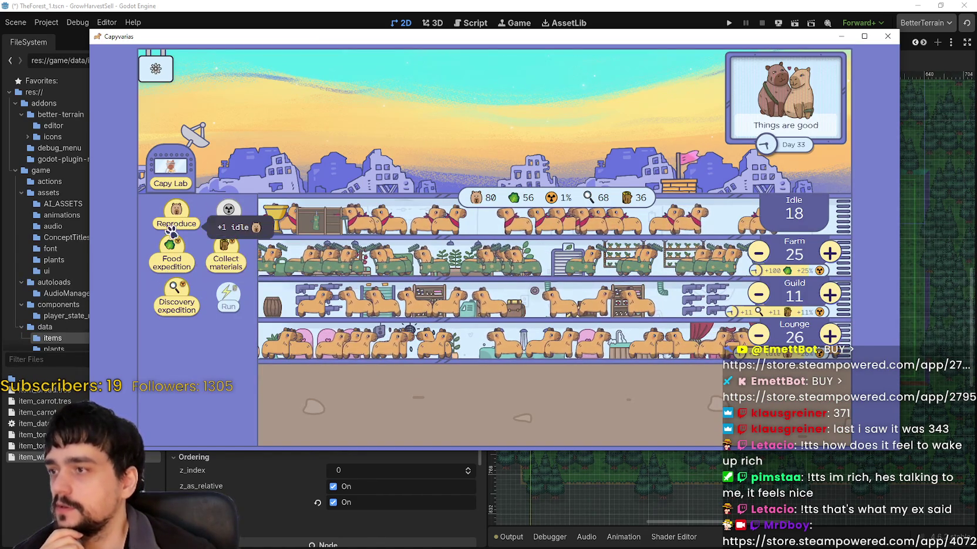
# - Send four food expeditions to gather more food
pyautogui.click(166, 253)
pyautogui.click(166, 253)
pyautogui.click(166, 254)
pyautogui.click(166, 254)
pyautogui.click(166, 254)
pyautogui.click(166, 254)
pyautogui.click(166, 253)
pyautogui.click(166, 254)
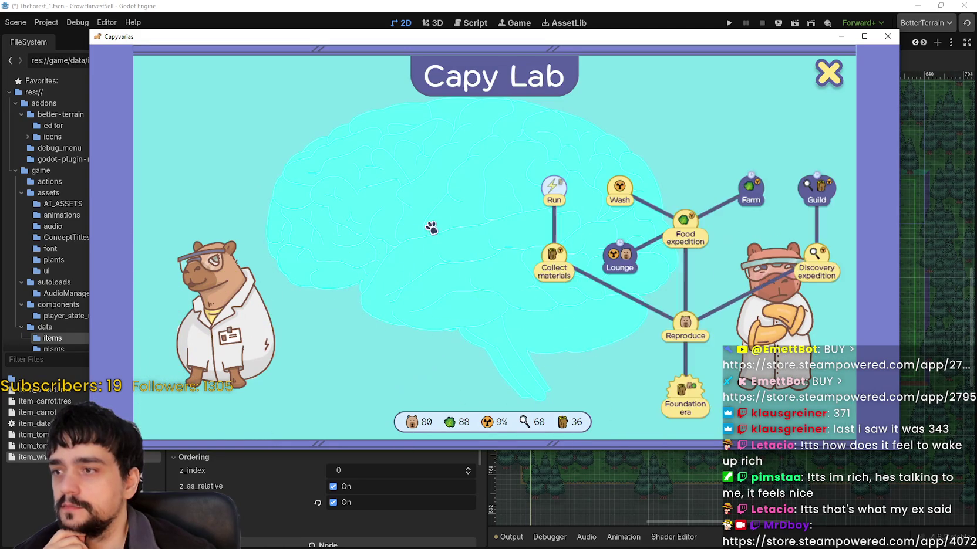
pyautogui.click(829, 73)
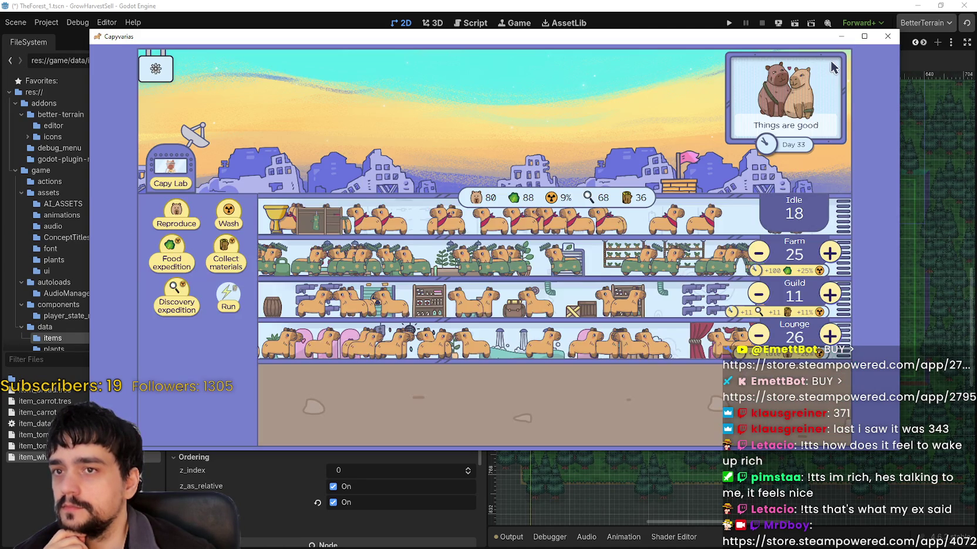
# - Learn the Run skill in the Capy Lab
pyautogui.click(172, 179)
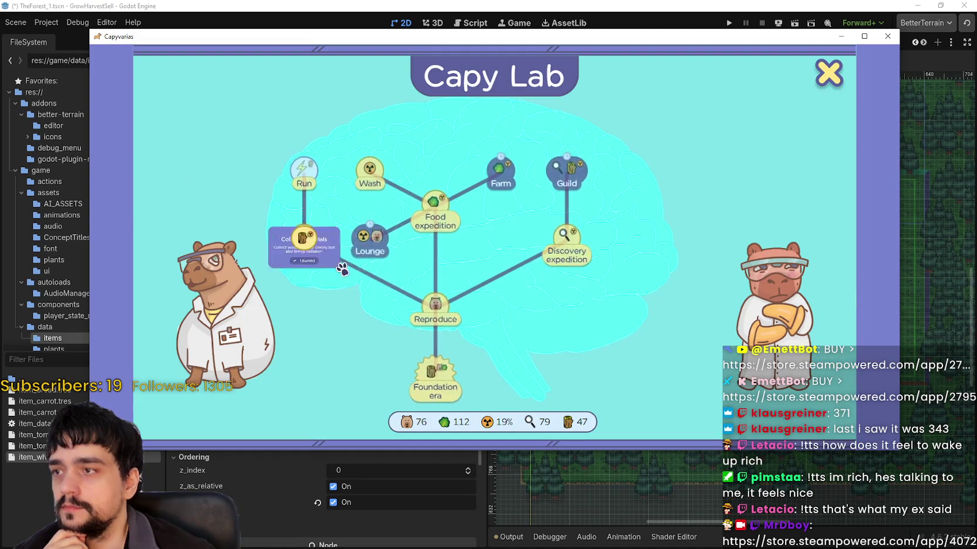
pyautogui.moveTo(301, 182)
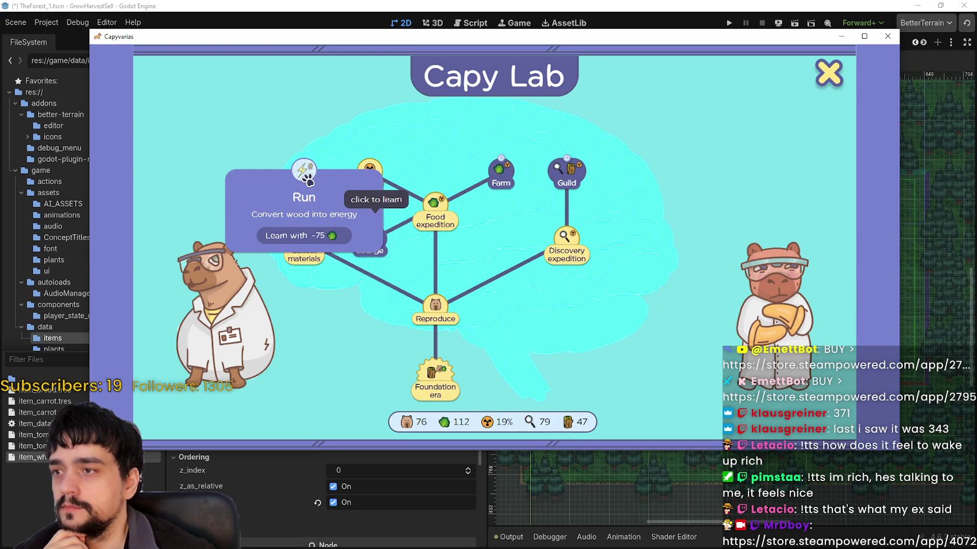
pyautogui.click(307, 181)
pyautogui.moveTo(210, 179)
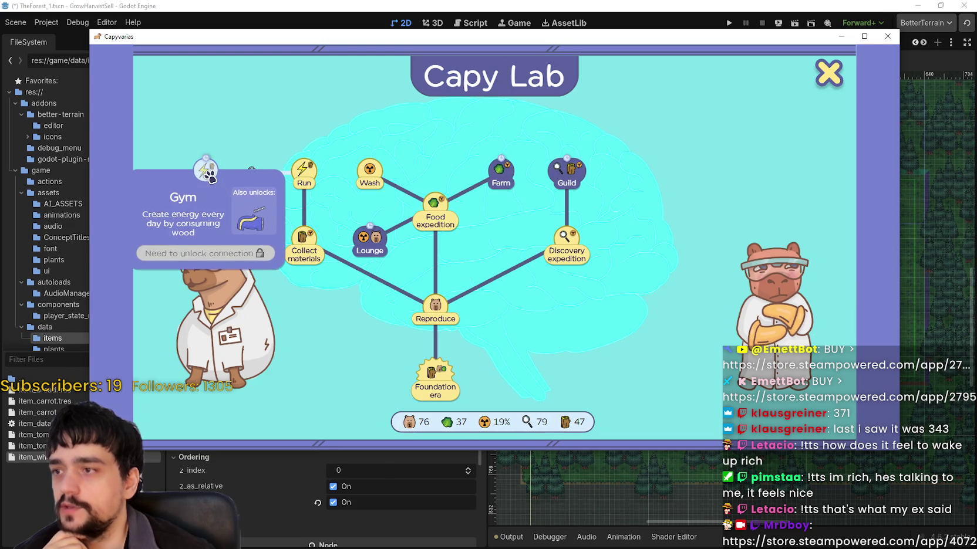
pyautogui.moveTo(254, 173)
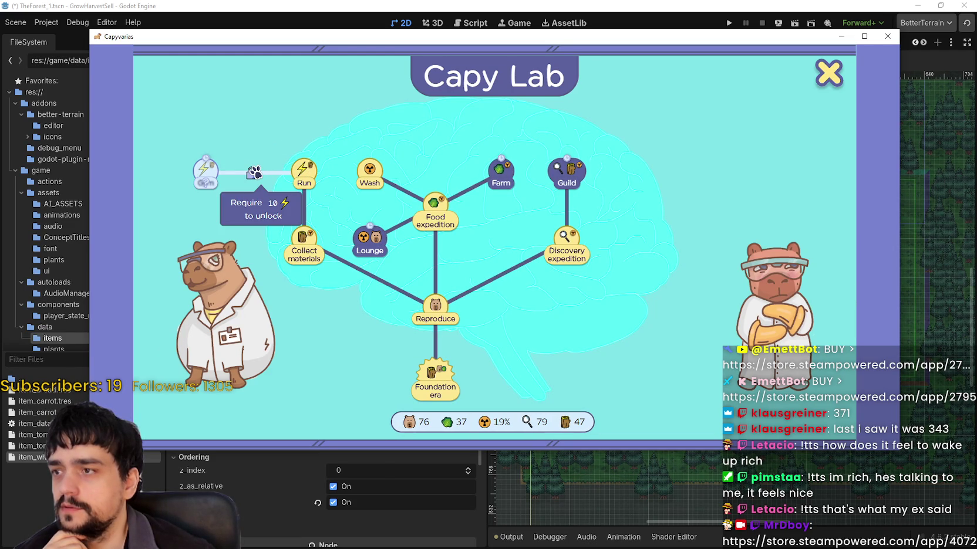
pyautogui.moveTo(502, 183)
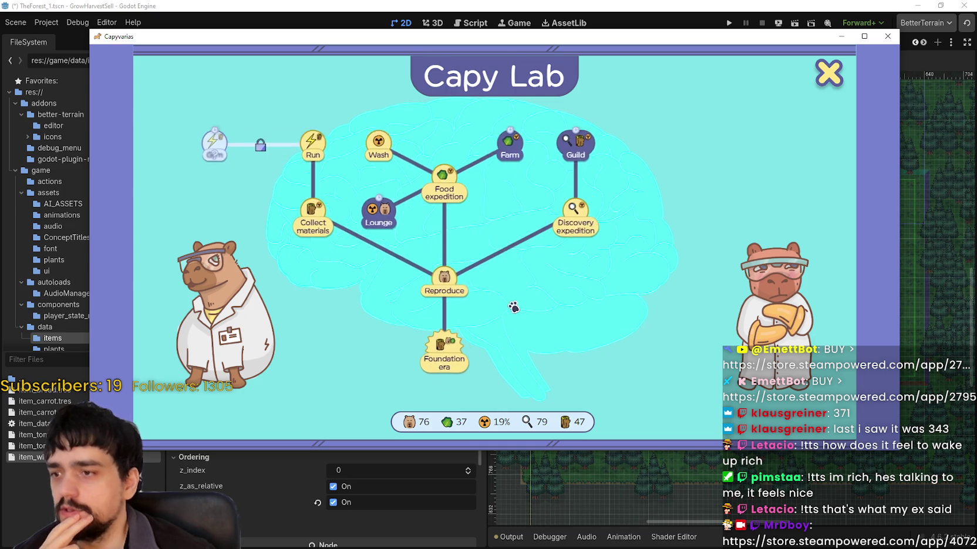
pyautogui.click(828, 73)
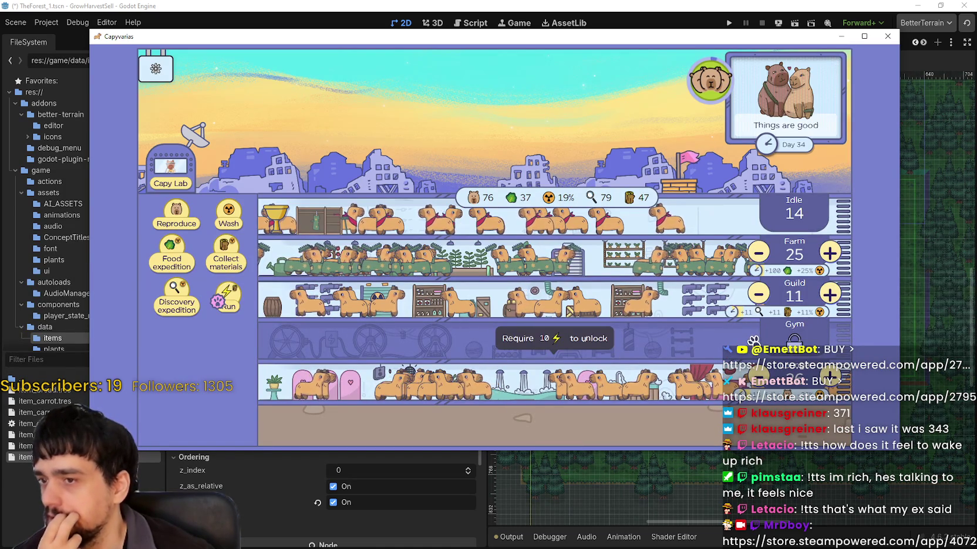
# - Claim the bonus capybaras and use Run eight times to raise energy to 10
pyautogui.click(704, 82)
pyautogui.click(223, 299)
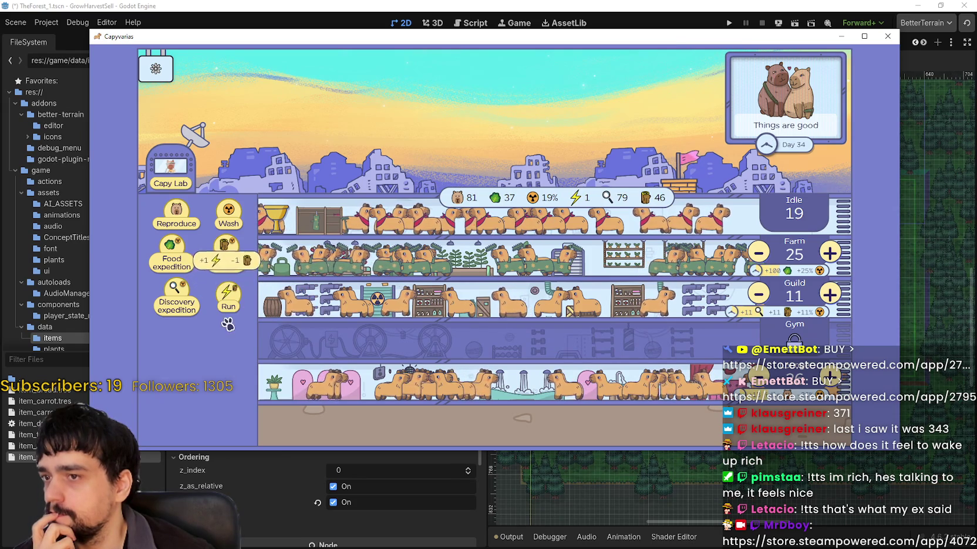
pyautogui.click(226, 300)
pyautogui.click(227, 300)
pyautogui.click(226, 300)
pyautogui.click(226, 301)
pyautogui.click(226, 301)
pyautogui.click(227, 301)
pyautogui.click(226, 300)
pyautogui.click(226, 301)
pyautogui.click(227, 300)
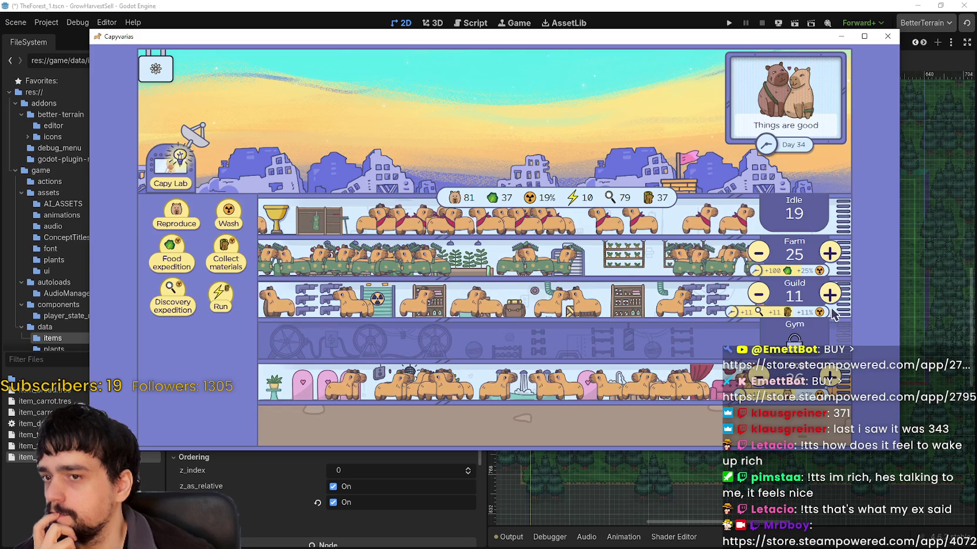
# - Send eight more food expeditions, building food up to 137
pyautogui.moveTo(602, 348)
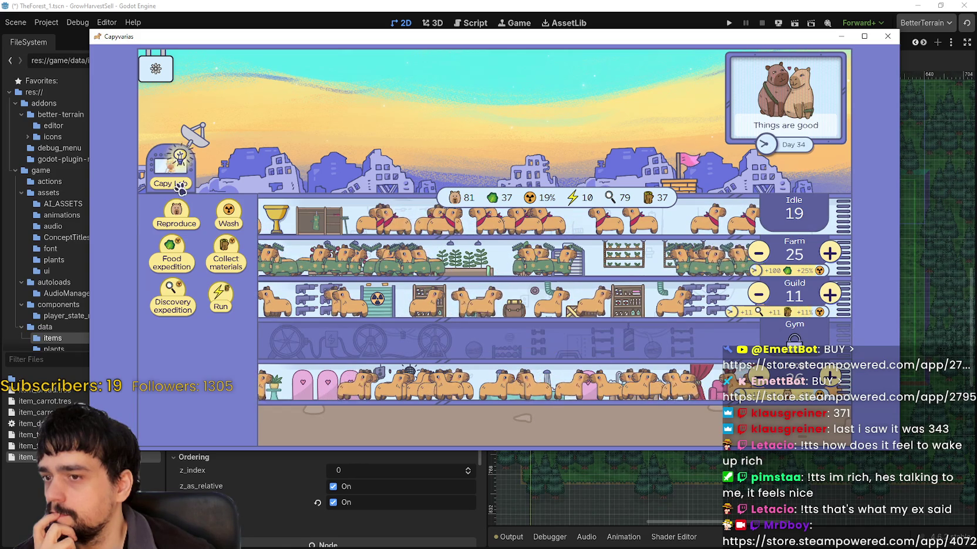
pyautogui.click(173, 250)
pyautogui.click(173, 250)
pyautogui.click(173, 249)
pyautogui.click(175, 249)
pyautogui.click(176, 250)
pyautogui.click(173, 249)
pyautogui.click(174, 249)
pyautogui.click(173, 250)
pyautogui.click(174, 249)
pyautogui.click(174, 249)
pyautogui.click(173, 249)
pyautogui.click(174, 249)
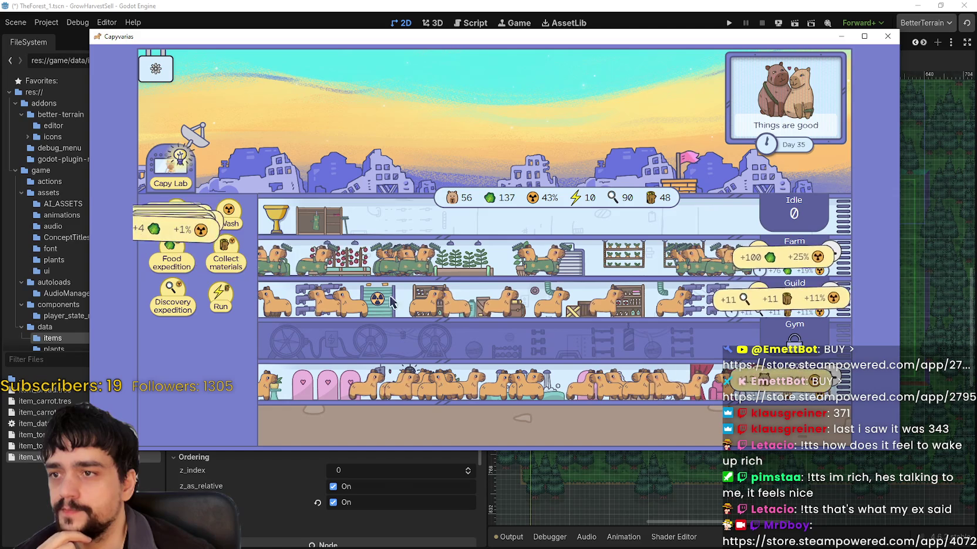
# - Breed thirteen more times, growing the colony to 117 capybaras with 61 idle
pyautogui.click(178, 221)
pyautogui.click(177, 220)
pyautogui.click(177, 220)
pyautogui.click(177, 220)
pyautogui.click(178, 221)
pyautogui.click(178, 220)
pyautogui.click(178, 219)
pyautogui.click(179, 219)
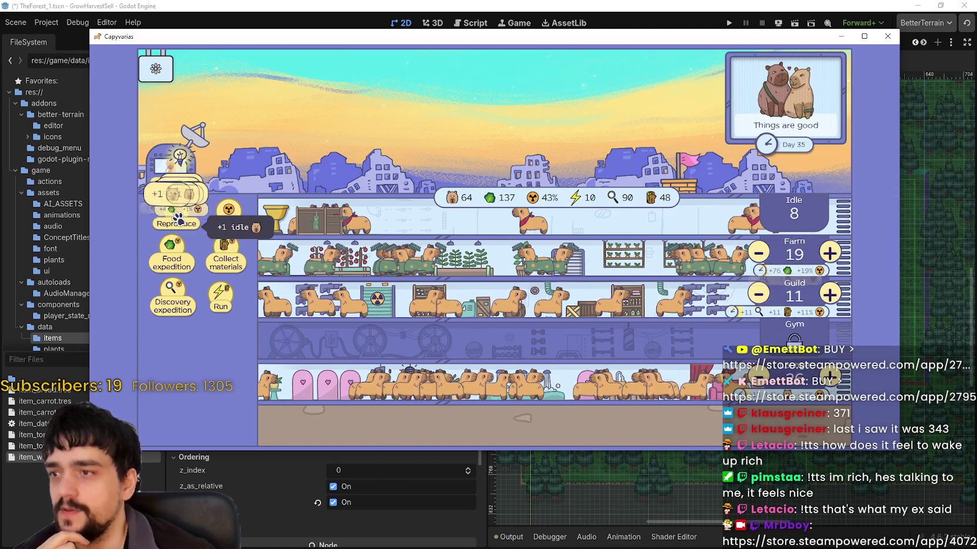
pyautogui.click(178, 220)
pyautogui.click(178, 220)
pyautogui.click(177, 219)
pyautogui.click(178, 219)
pyautogui.click(177, 220)
pyautogui.click(176, 220)
pyautogui.click(175, 219)
pyautogui.click(175, 219)
pyautogui.click(174, 220)
pyautogui.click(174, 220)
pyautogui.click(175, 219)
pyautogui.click(175, 219)
pyautogui.click(174, 220)
pyautogui.click(175, 220)
pyautogui.click(174, 220)
pyautogui.click(174, 221)
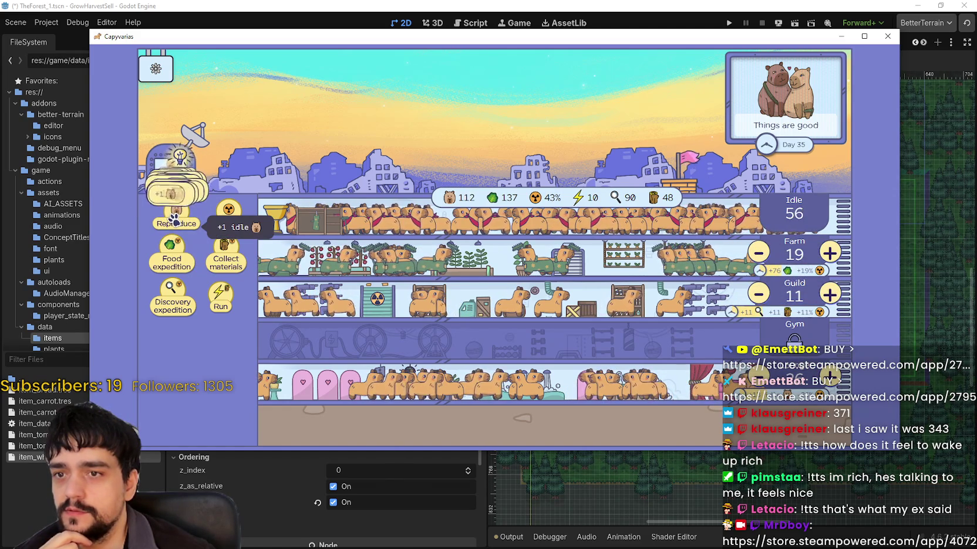
pyautogui.click(174, 220)
pyautogui.click(175, 220)
pyautogui.click(174, 220)
pyautogui.click(174, 220)
pyautogui.click(174, 220)
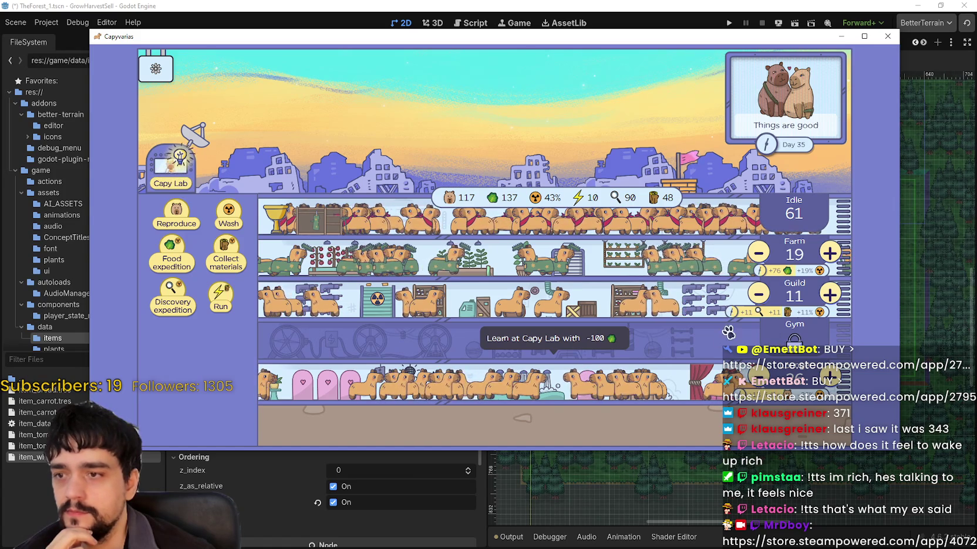
# - Open and close the Settings screen twice
pyautogui.click(156, 69)
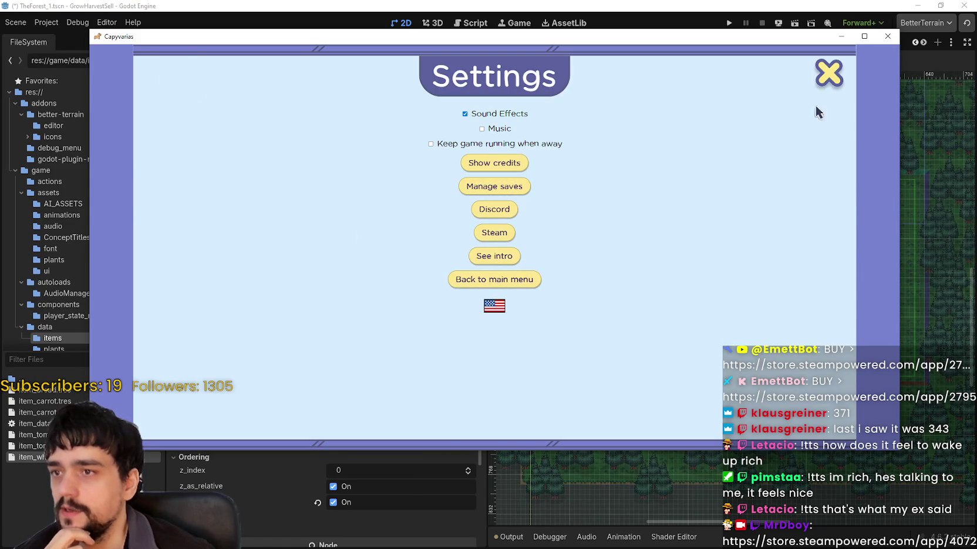
pyautogui.click(829, 72)
pyautogui.click(156, 69)
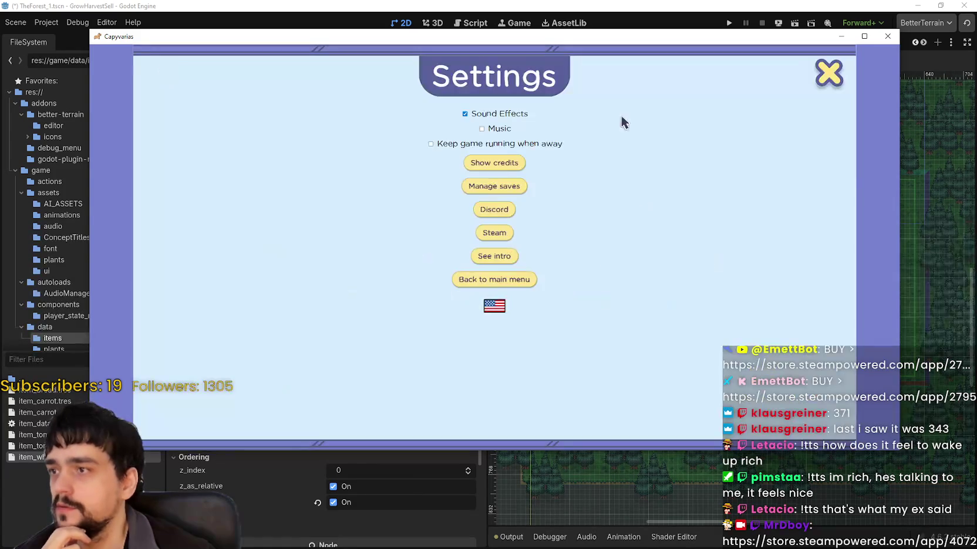
pyautogui.click(828, 73)
# - Learn the Gym skill in the Capy Lab for 100 food, leaving 37 food
pyautogui.click(305, 178)
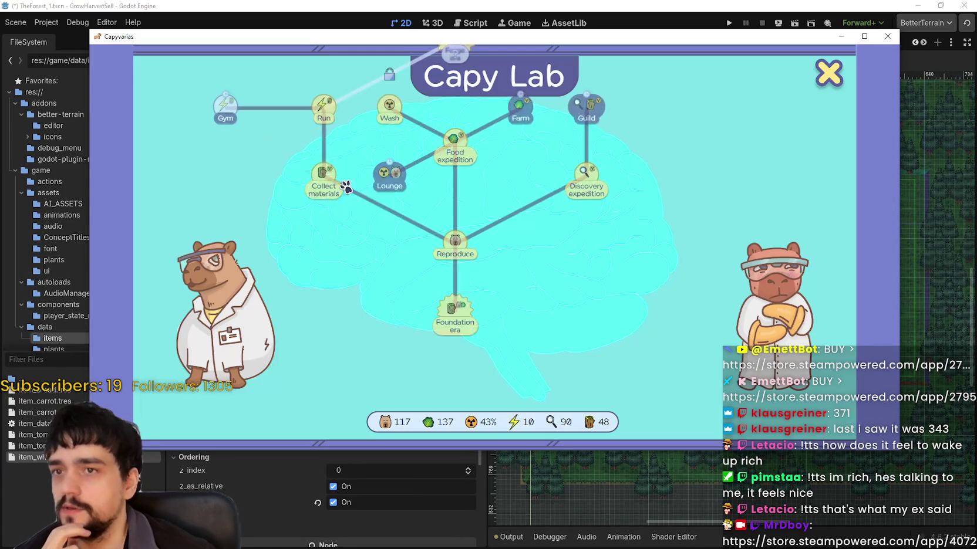
pyautogui.click(587, 124)
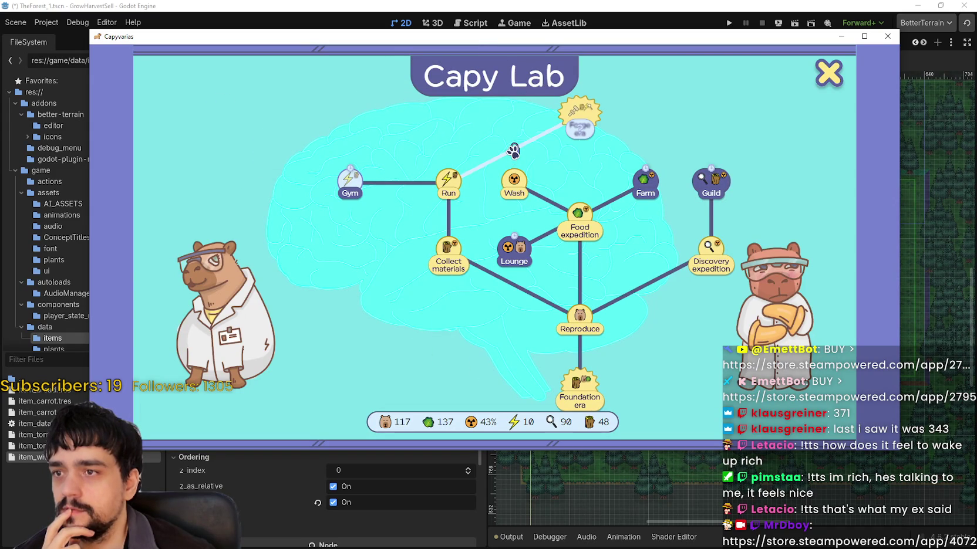
pyautogui.moveTo(514, 152)
pyautogui.moveTo(360, 185)
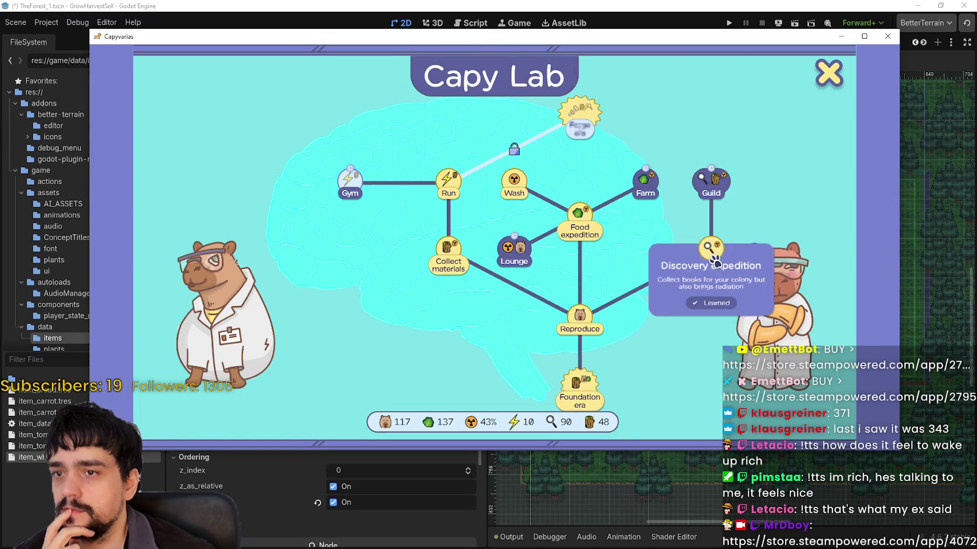
pyautogui.moveTo(644, 195)
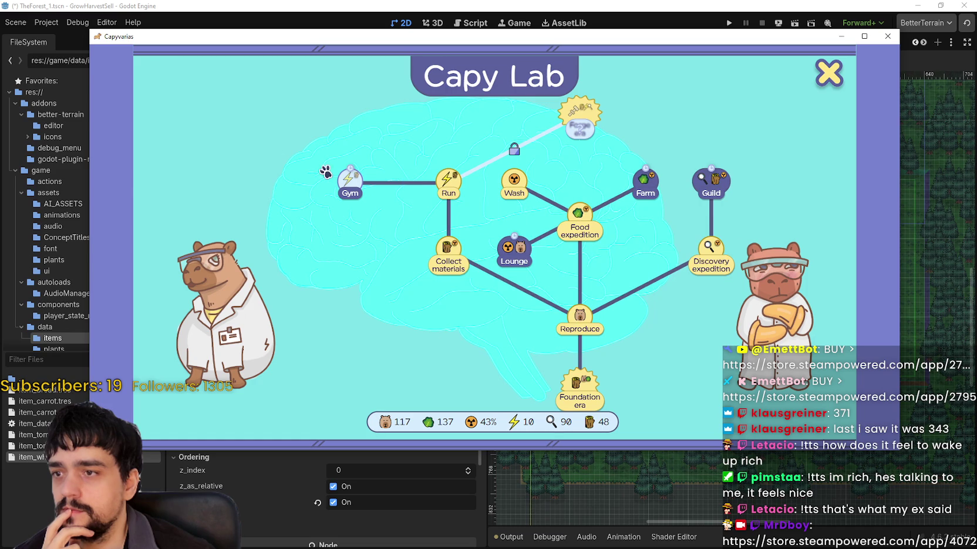
pyautogui.click(345, 184)
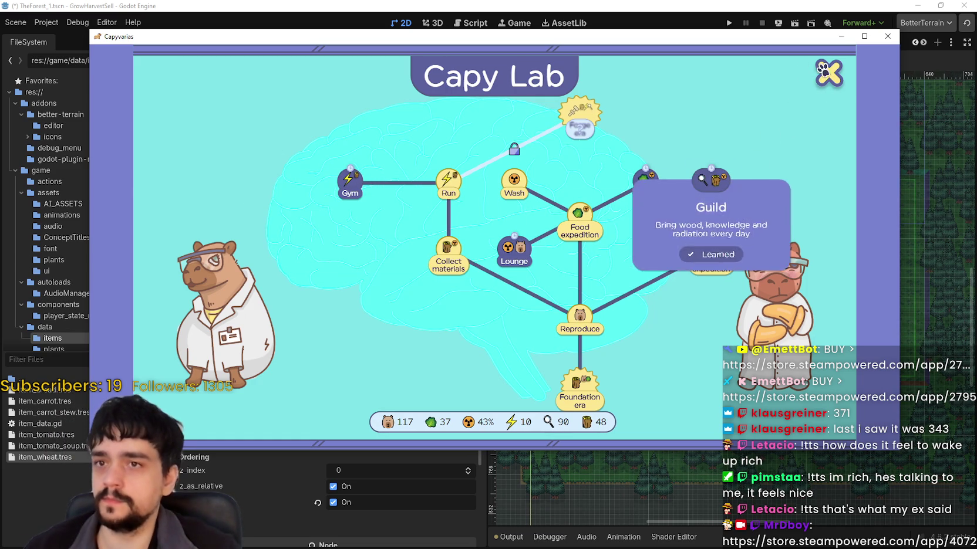
pyautogui.click(826, 80)
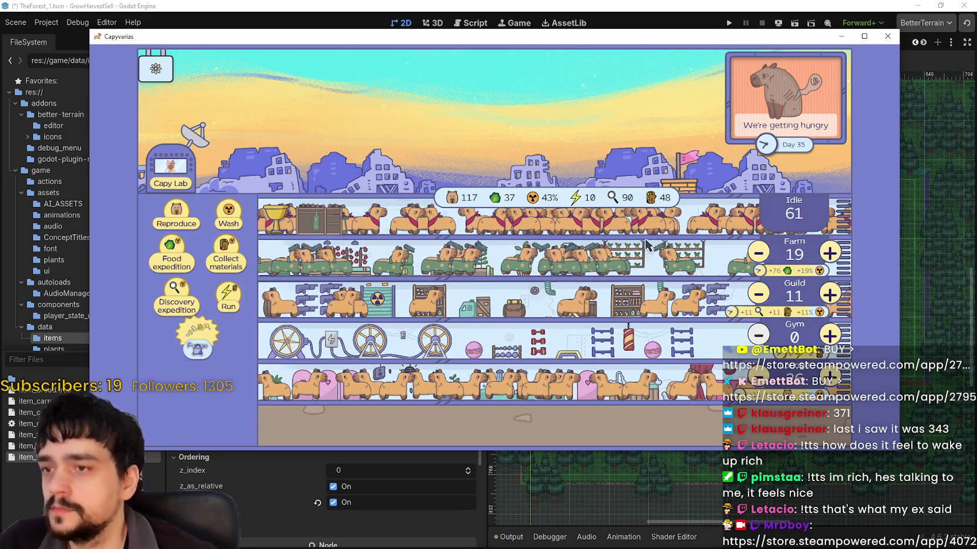
# - Staff the Gym with idle capybaras and breed eleven times until the energy-crisis event appears
pyautogui.click(830, 335)
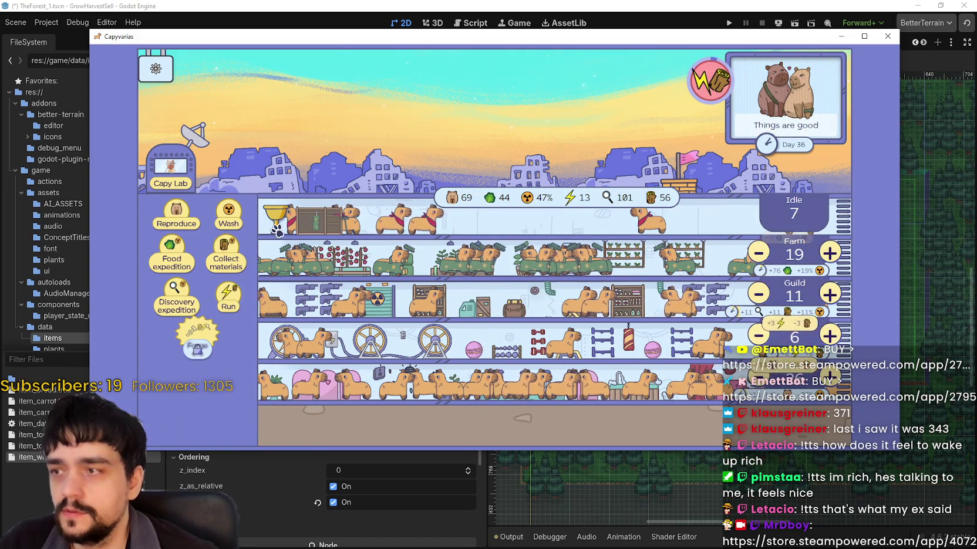
pyautogui.click(175, 212)
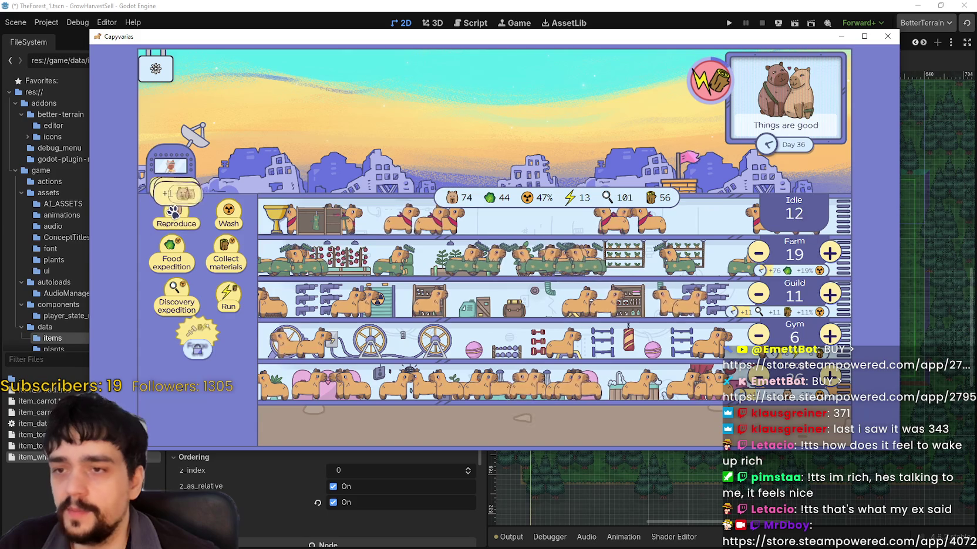
pyautogui.click(174, 212)
pyautogui.click(174, 212)
pyautogui.click(174, 212)
pyautogui.click(175, 212)
pyautogui.click(175, 212)
pyautogui.click(174, 212)
pyautogui.click(174, 213)
pyautogui.click(174, 212)
pyautogui.click(174, 212)
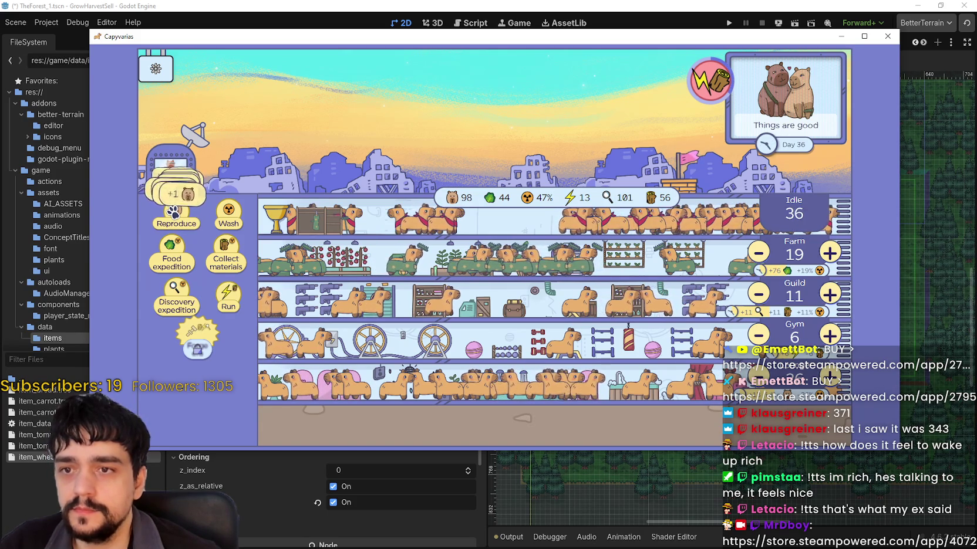
pyautogui.click(174, 213)
pyautogui.click(175, 212)
pyautogui.click(174, 213)
pyautogui.click(175, 212)
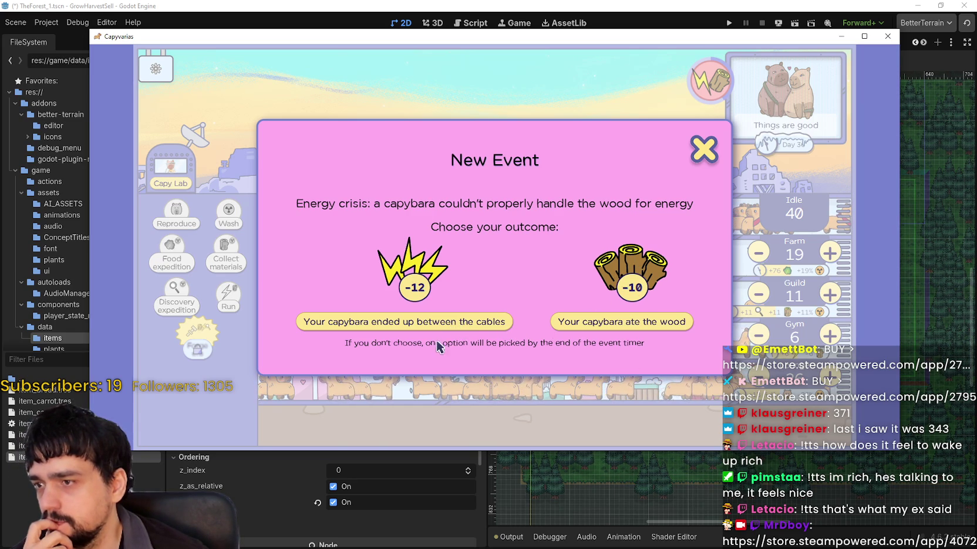
# - Choose the 'capybara ate the wood' event outcome and breed seven more capybaras
pyautogui.click(599, 327)
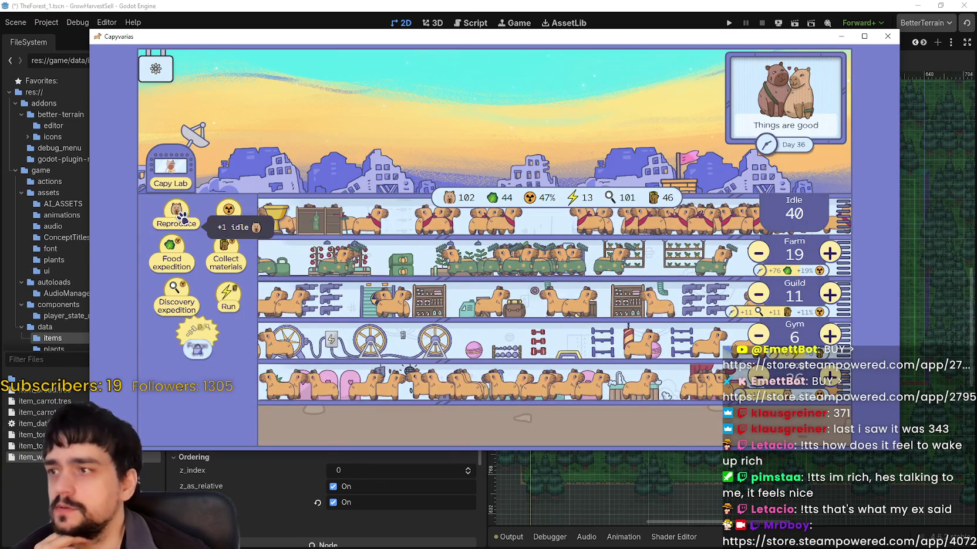
pyautogui.moveTo(195, 341)
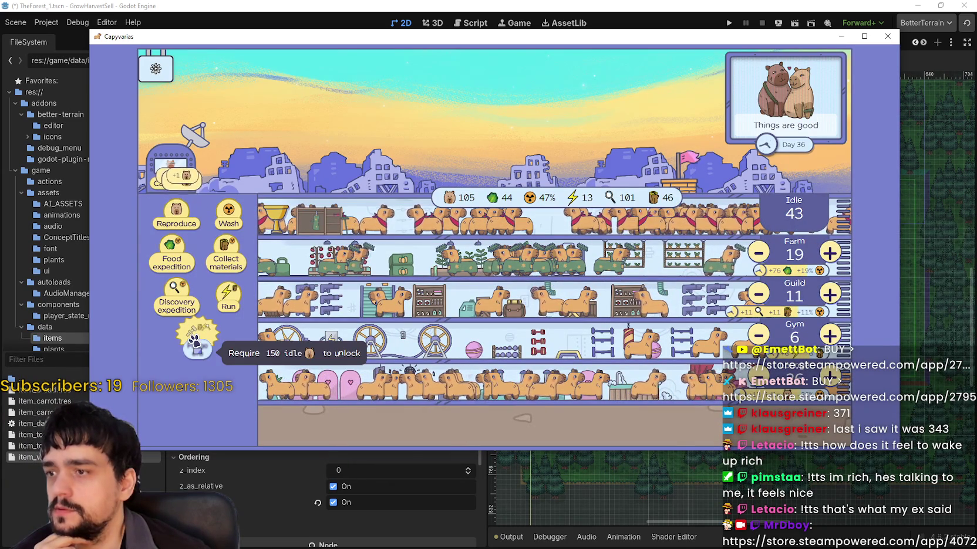
pyautogui.moveTo(184, 219)
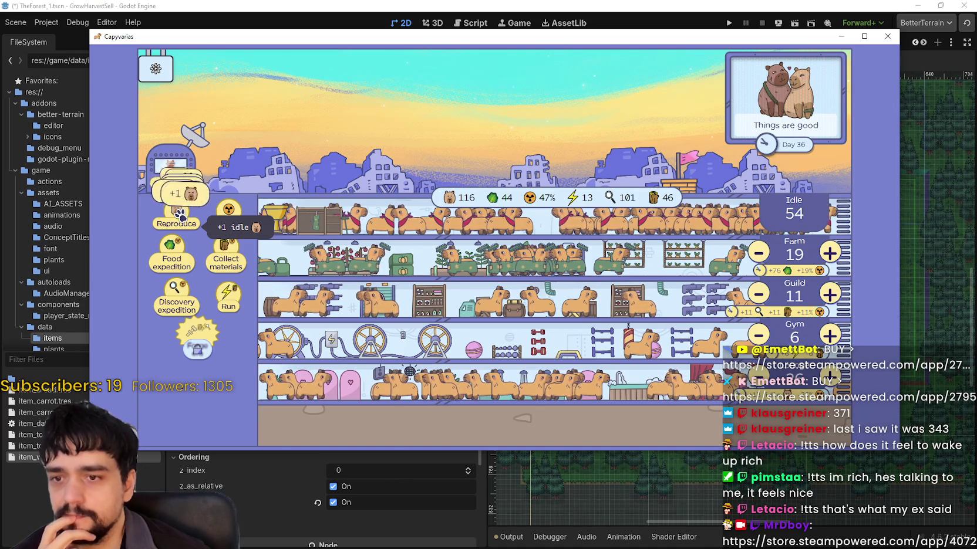
pyautogui.click(179, 215)
pyautogui.click(179, 215)
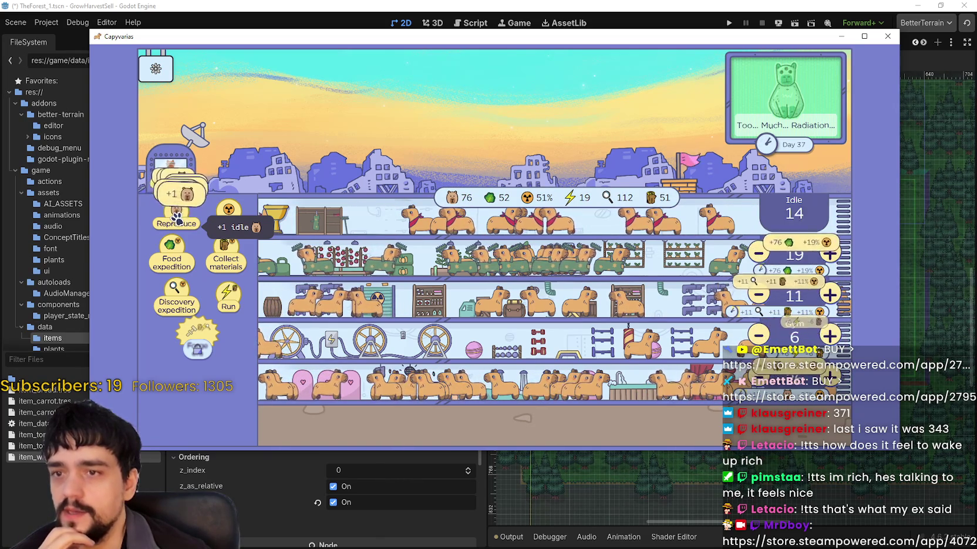
pyautogui.click(176, 218)
pyautogui.click(177, 218)
pyautogui.click(177, 218)
pyautogui.click(177, 218)
pyautogui.click(177, 219)
pyautogui.click(177, 218)
pyautogui.click(176, 219)
pyautogui.click(176, 218)
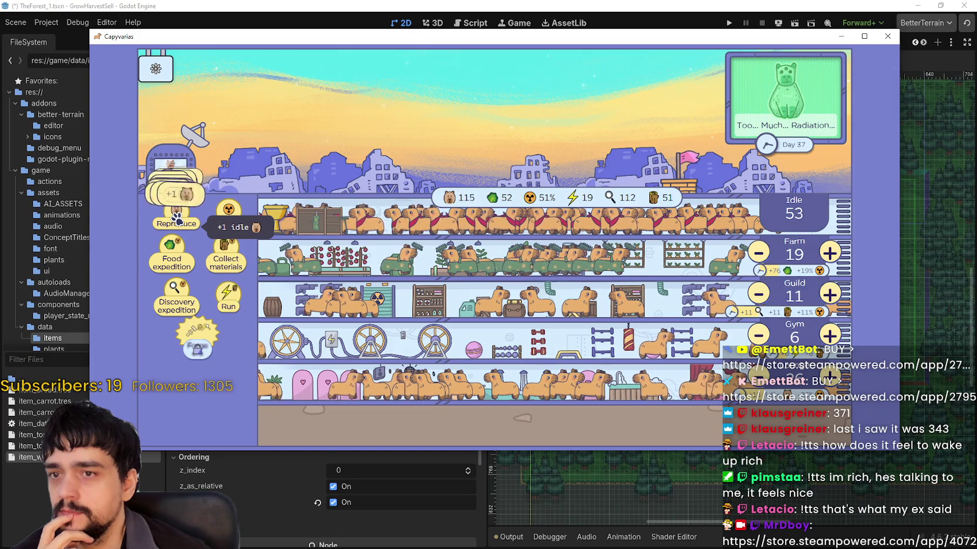
pyautogui.click(177, 218)
pyautogui.click(176, 218)
pyautogui.click(177, 219)
pyautogui.click(176, 218)
pyautogui.click(177, 218)
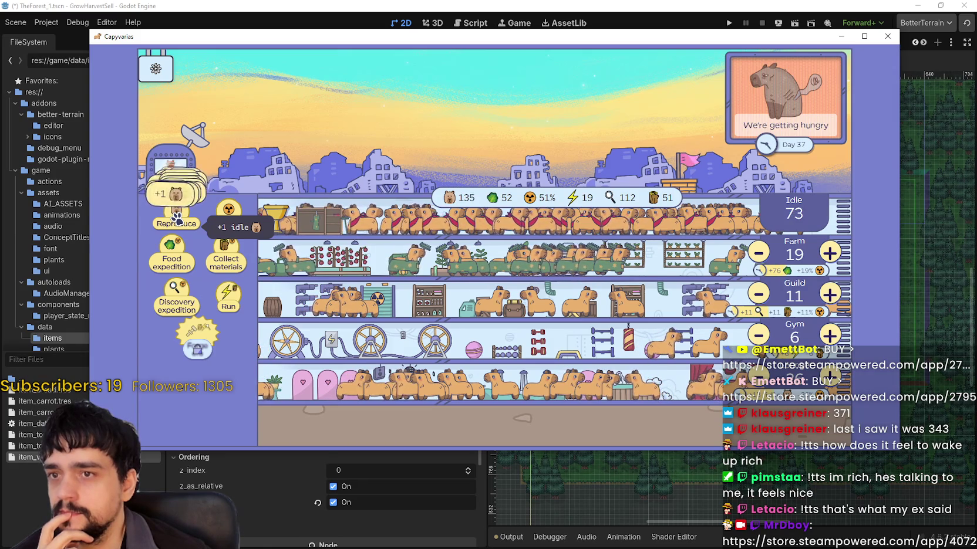
pyautogui.click(177, 218)
pyautogui.click(176, 218)
pyautogui.click(177, 219)
pyautogui.click(177, 218)
pyautogui.click(177, 218)
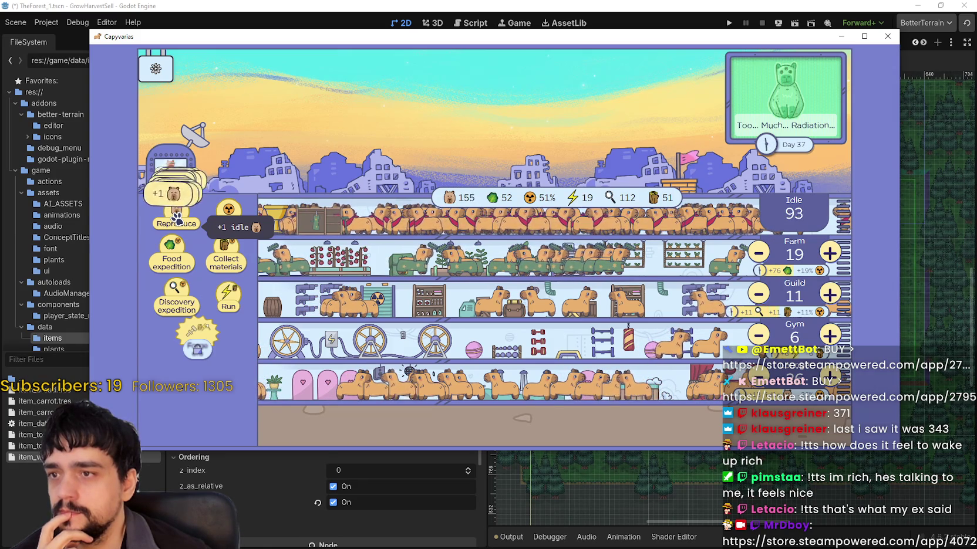
pyautogui.click(177, 219)
pyautogui.click(177, 218)
pyautogui.click(177, 218)
pyautogui.click(176, 218)
pyautogui.click(177, 218)
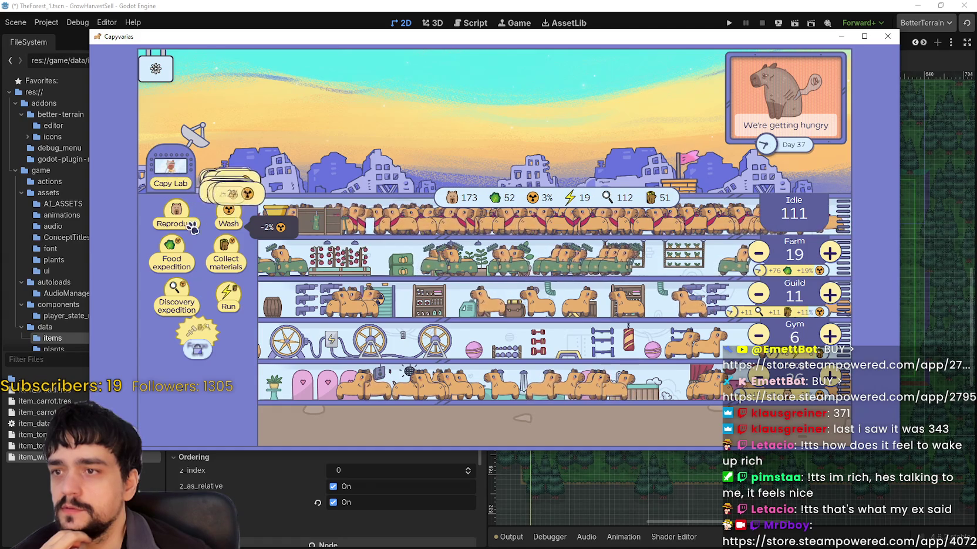
pyautogui.click(177, 218)
pyautogui.click(176, 218)
pyautogui.click(177, 219)
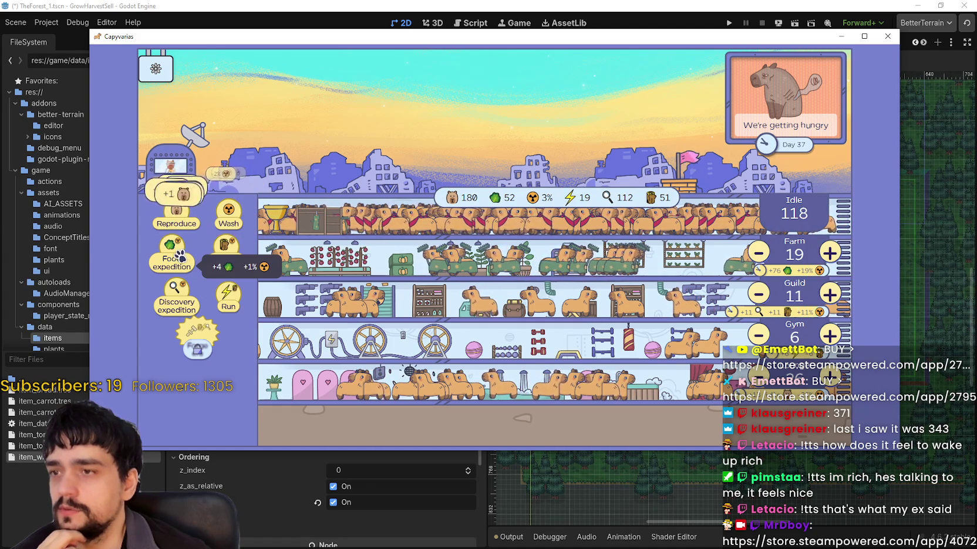
# - Send four food expeditions, reaching 73 food, then bring up the Capy Lab
pyautogui.click(169, 254)
pyautogui.click(169, 254)
pyautogui.click(169, 254)
pyautogui.click(169, 253)
pyautogui.click(170, 253)
pyautogui.click(169, 254)
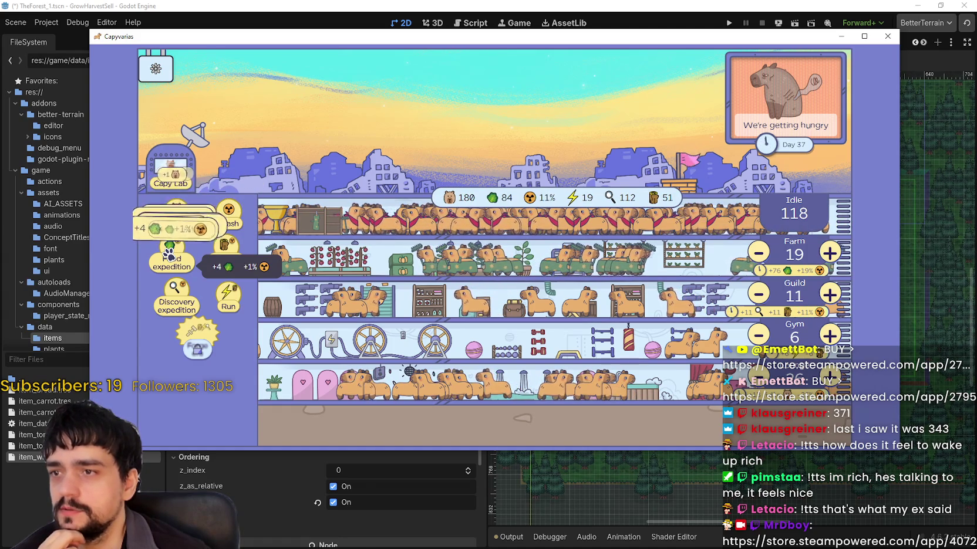
pyautogui.click(169, 253)
pyautogui.click(169, 254)
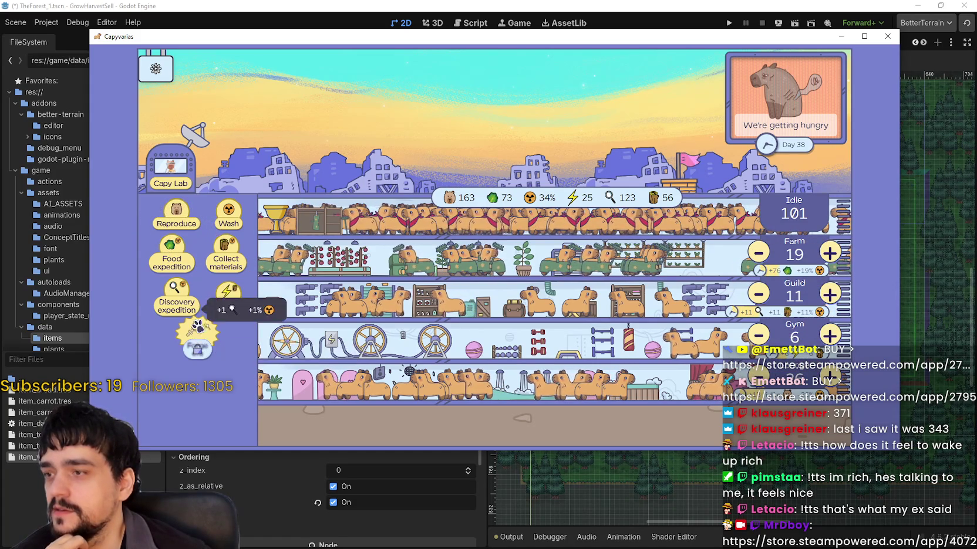
pyautogui.click(170, 176)
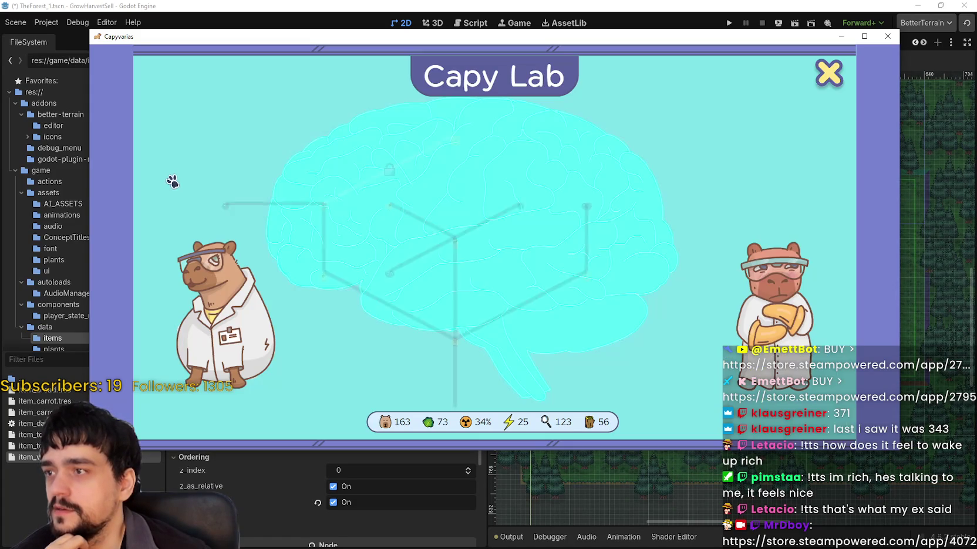
# - Close the Capy Lab skill tree and breed many more capybaras with Reproduce
pyautogui.moveTo(403, 172)
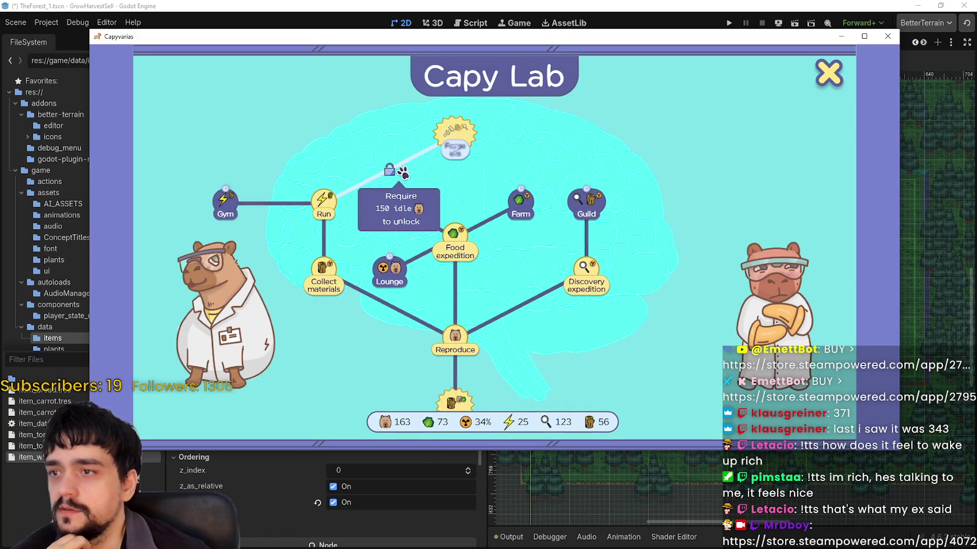
pyautogui.click(829, 73)
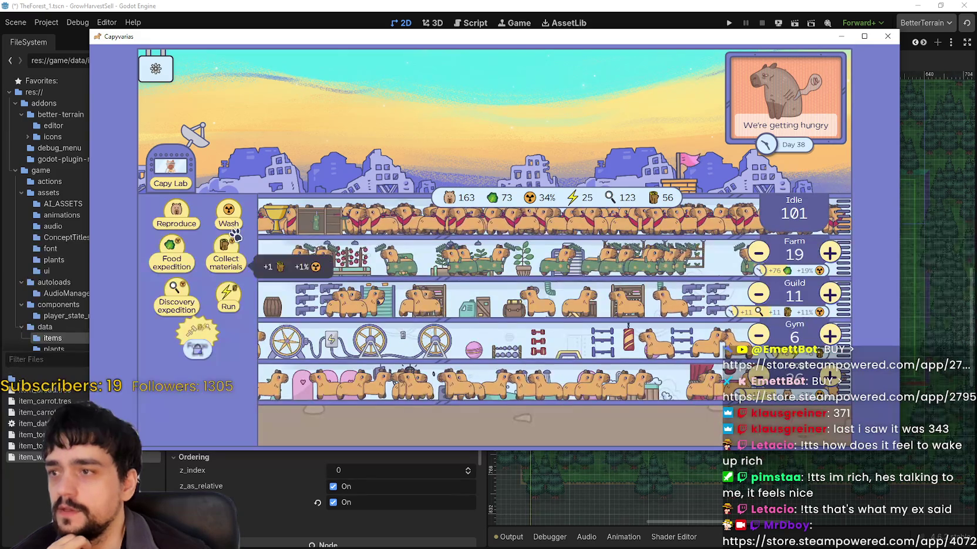
pyautogui.click(194, 221)
pyautogui.click(189, 221)
pyautogui.click(189, 220)
pyautogui.click(189, 220)
pyautogui.click(189, 221)
pyautogui.doubleClick(189, 220)
pyautogui.doubleClick(187, 219)
pyautogui.tripleClick(187, 218)
pyautogui.tripleClick(185, 217)
pyautogui.doubleClick(185, 217)
pyautogui.doubleClick(185, 217)
pyautogui.doubleClick(186, 217)
pyautogui.doubleClick(185, 217)
pyautogui.doubleClick(185, 217)
pyautogui.doubleClick(186, 217)
pyautogui.doubleClick(185, 217)
pyautogui.doubleClick(185, 217)
pyautogui.doubleClick(185, 217)
pyautogui.doubleClick(186, 217)
pyautogui.doubleClick(186, 217)
pyautogui.doubleClick(185, 218)
pyautogui.doubleClick(186, 217)
pyautogui.doubleClick(185, 217)
pyautogui.doubleClick(186, 217)
pyautogui.doubleClick(186, 217)
pyautogui.doubleClick(186, 218)
pyautogui.doubleClick(186, 217)
pyautogui.doubleClick(186, 217)
pyautogui.doubleClick(185, 217)
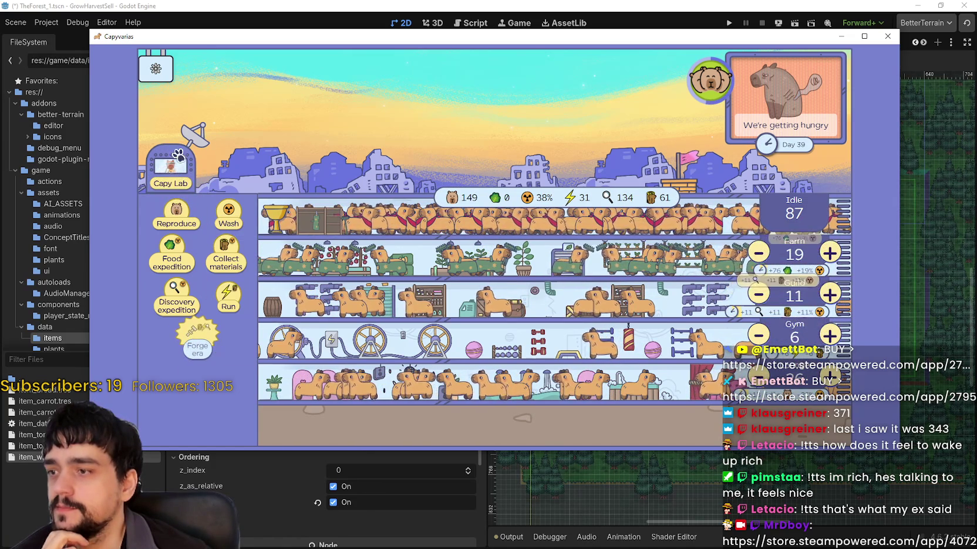
# - Send repeated food expeditions until food hits 208 on Day 39, then reopen Capy Lab
pyautogui.doubleClick(172, 253)
pyautogui.doubleClick(173, 254)
pyautogui.click(172, 253)
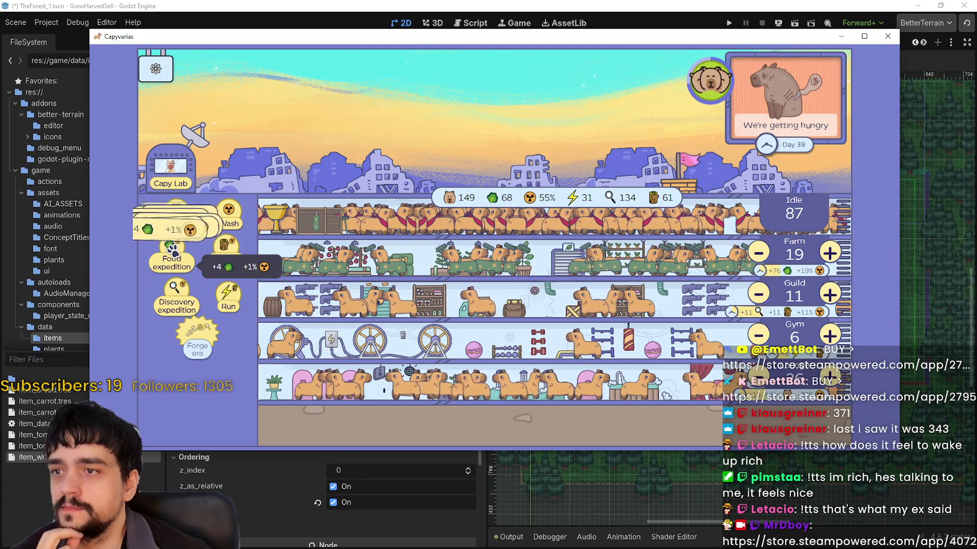
pyautogui.doubleClick(172, 251)
pyautogui.click(173, 251)
pyautogui.tripleClick(173, 252)
pyautogui.tripleClick(173, 251)
pyautogui.tripleClick(173, 251)
pyautogui.tripleClick(173, 251)
pyautogui.tripleClick(173, 252)
pyautogui.doubleClick(173, 251)
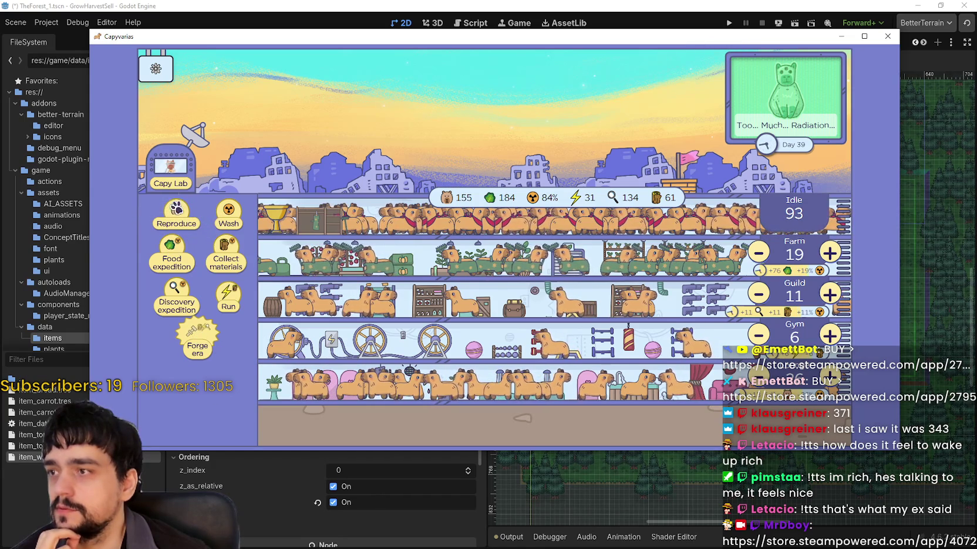
pyautogui.doubleClick(174, 257)
pyautogui.doubleClick(174, 257)
pyautogui.doubleClick(174, 257)
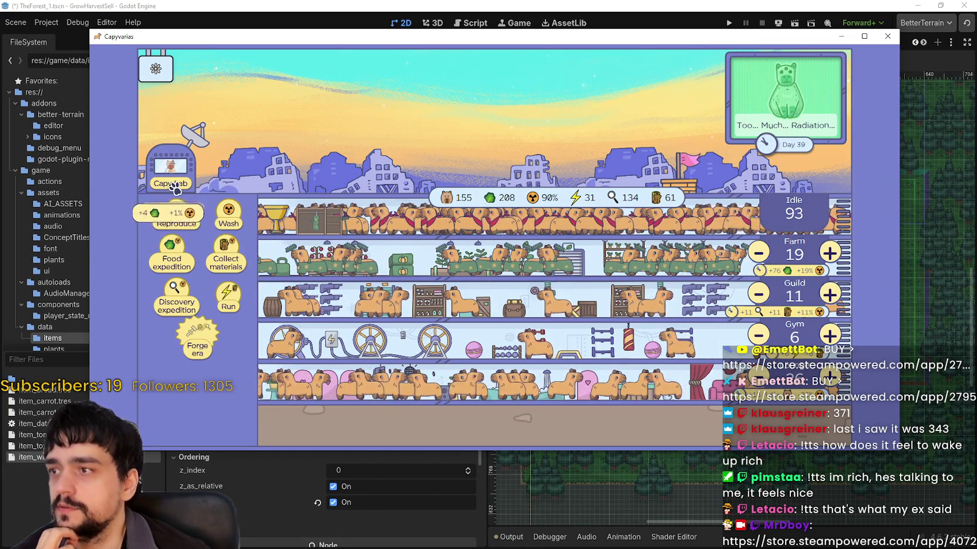
pyautogui.click(175, 168)
# - Inspect the learned Forge era, Run and Guild nodes, then close the Capy Lab tree
pyautogui.moveTo(450, 143)
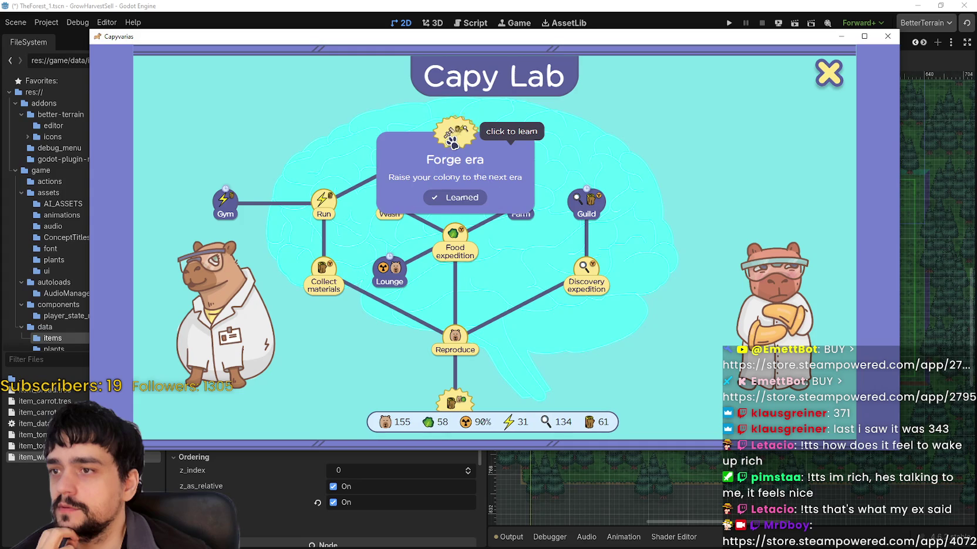
pyautogui.moveTo(334, 194)
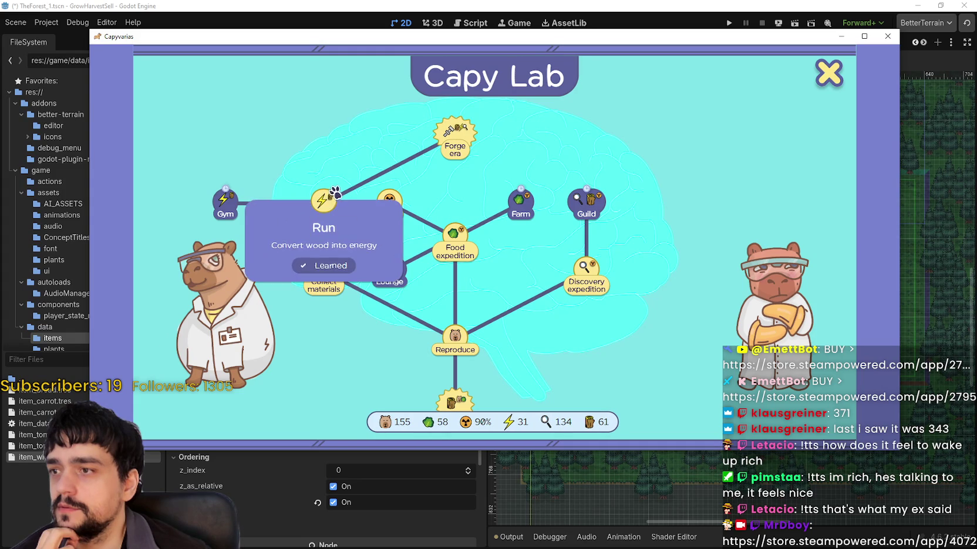
pyautogui.moveTo(591, 298)
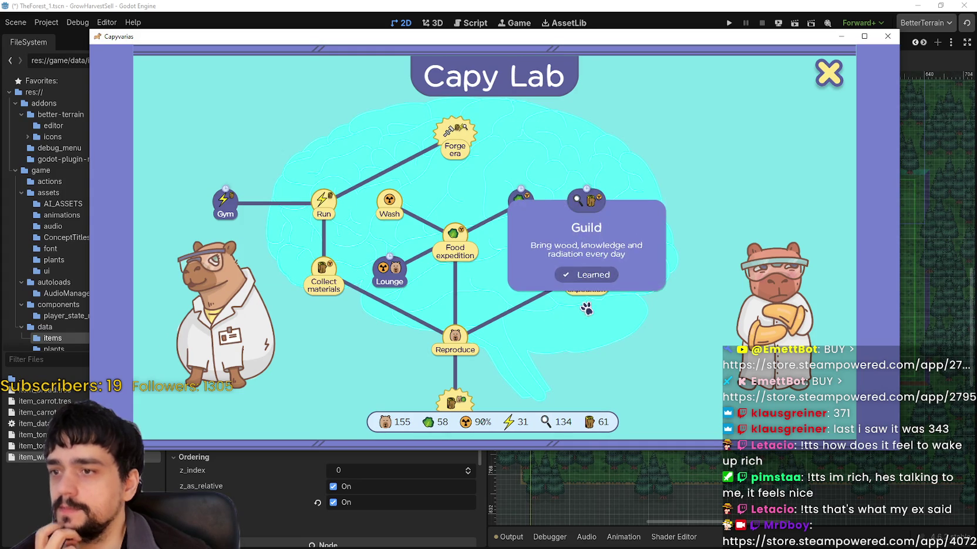
pyautogui.moveTo(568, 312); pyautogui.dragTo(594, 250)
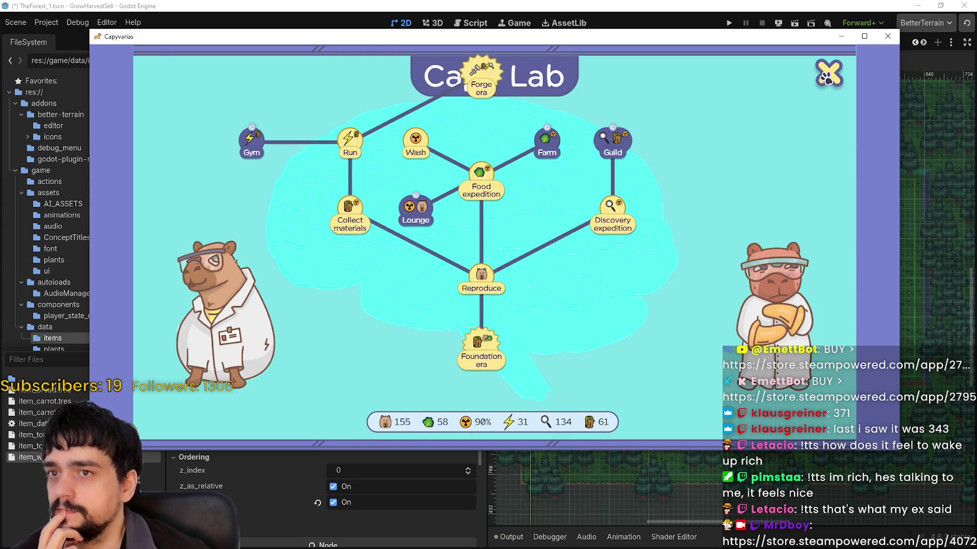
pyautogui.click(826, 78)
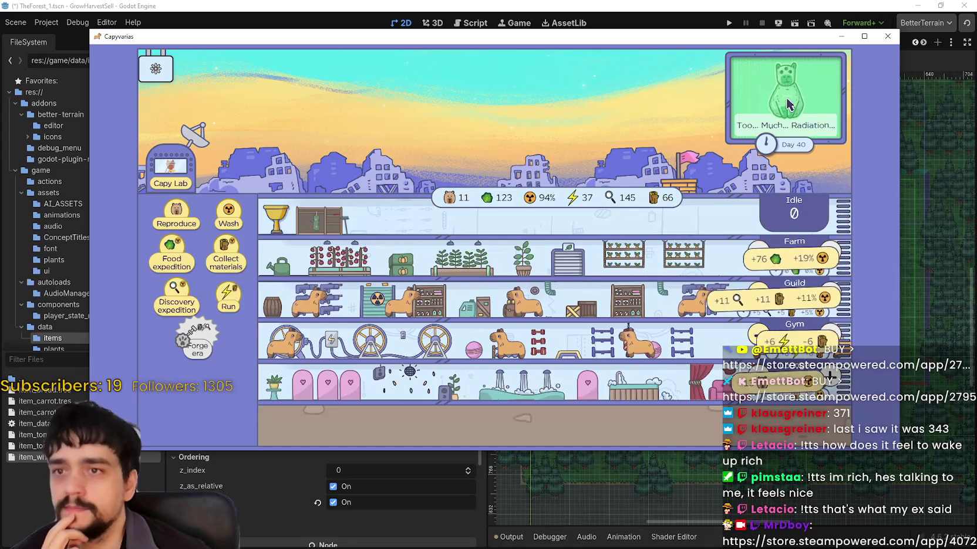
# - Breed the reset colony back up to over 50 capybaras with Reproduce
pyautogui.click(175, 217)
pyautogui.click(174, 217)
pyautogui.click(174, 217)
pyautogui.click(174, 218)
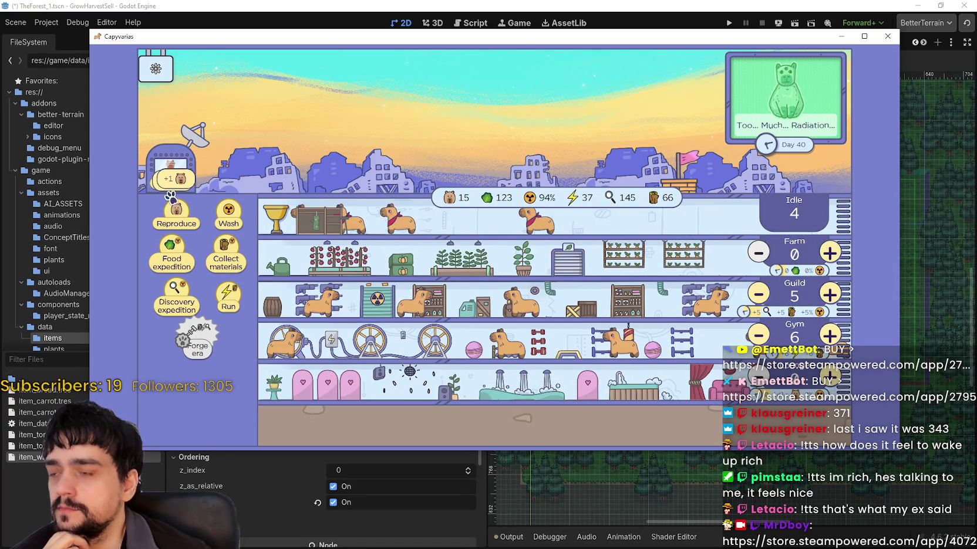
pyautogui.click(175, 217)
pyautogui.click(174, 217)
pyautogui.click(175, 217)
pyautogui.click(175, 217)
pyautogui.click(174, 217)
pyautogui.click(175, 217)
pyautogui.click(174, 217)
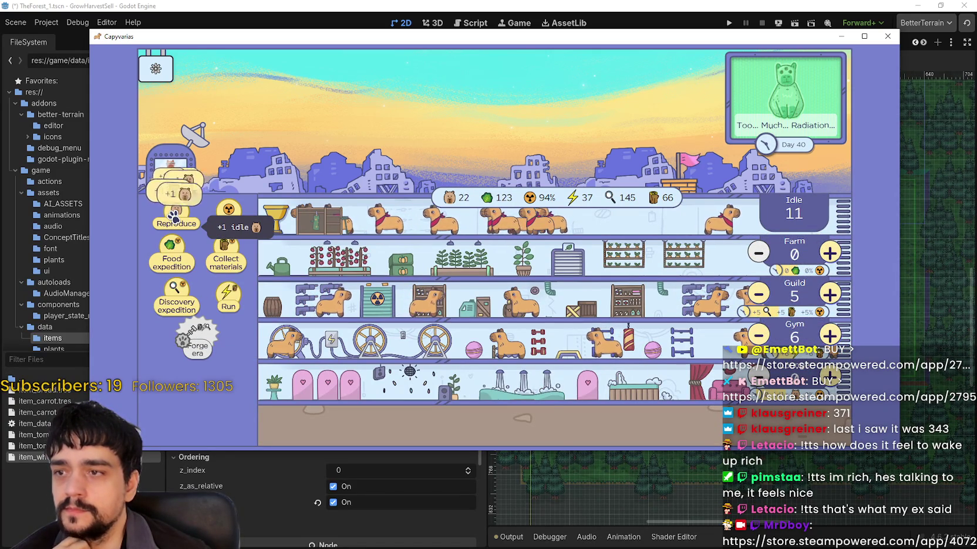
pyautogui.tripleClick(174, 217)
pyautogui.doubleClick(174, 218)
pyautogui.doubleClick(174, 217)
pyautogui.tripleClick(174, 218)
pyautogui.doubleClick(174, 218)
pyautogui.doubleClick(174, 217)
pyautogui.tripleClick(174, 218)
pyautogui.doubleClick(174, 217)
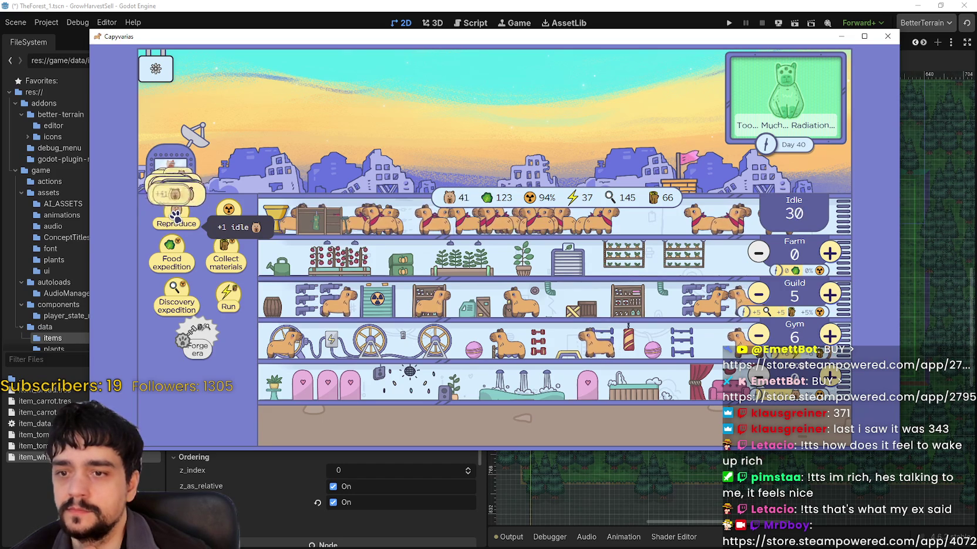
pyautogui.tripleClick(174, 217)
pyautogui.tripleClick(175, 218)
pyautogui.tripleClick(174, 218)
pyautogui.tripleClick(175, 218)
pyautogui.doubleClick(174, 217)
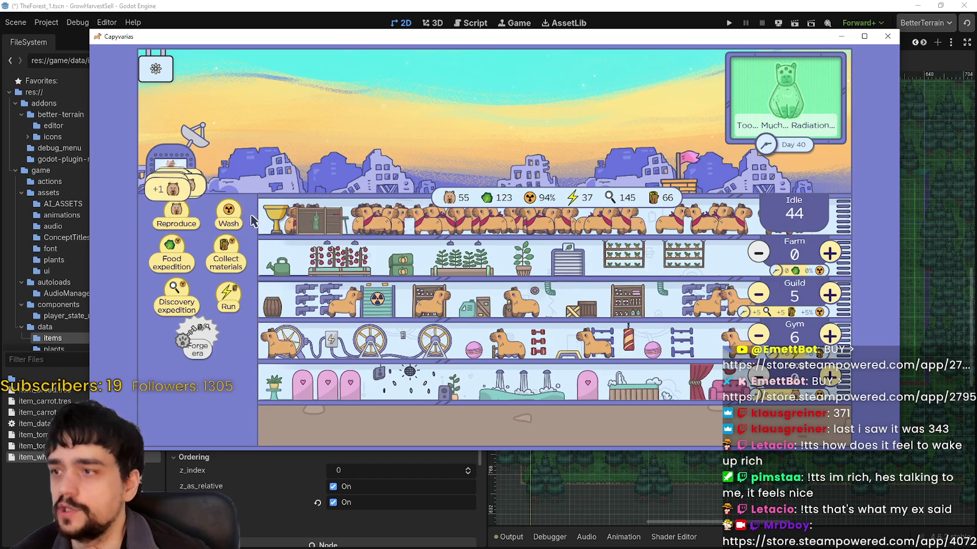
# - Wash the capybaras repeatedly to cut radiation from 94% to 5%
pyautogui.tripleClick(228, 216)
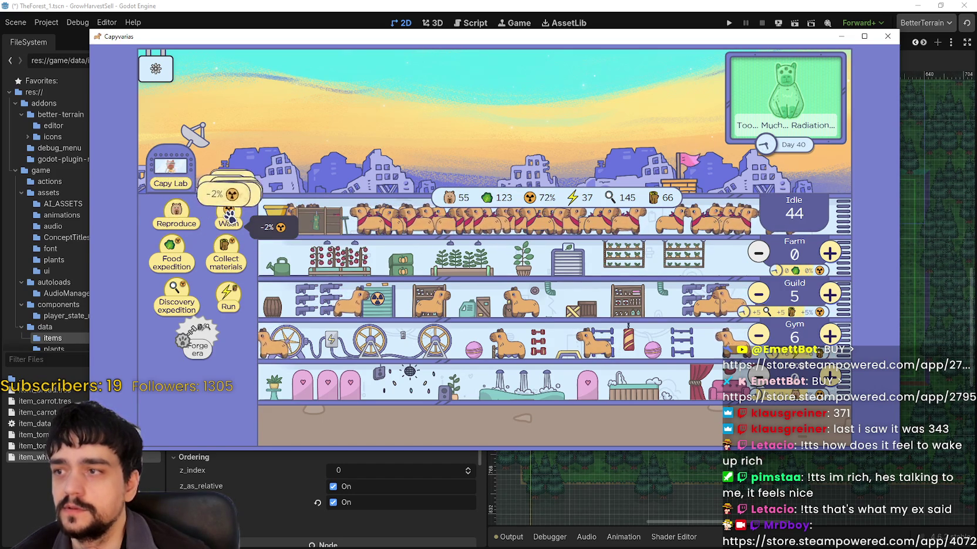
pyautogui.doubleClick(229, 218)
pyautogui.doubleClick(229, 217)
pyautogui.doubleClick(229, 217)
pyautogui.doubleClick(229, 217)
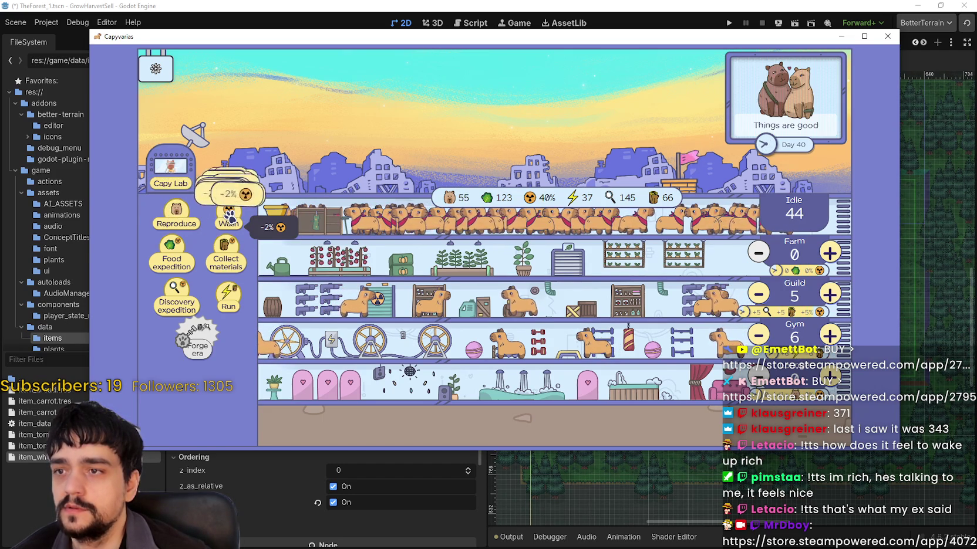
pyautogui.doubleClick(228, 217)
pyautogui.doubleClick(228, 217)
pyautogui.doubleClick(227, 216)
pyautogui.doubleClick(228, 216)
pyautogui.doubleClick(227, 217)
pyautogui.doubleClick(227, 217)
pyautogui.doubleClick(226, 217)
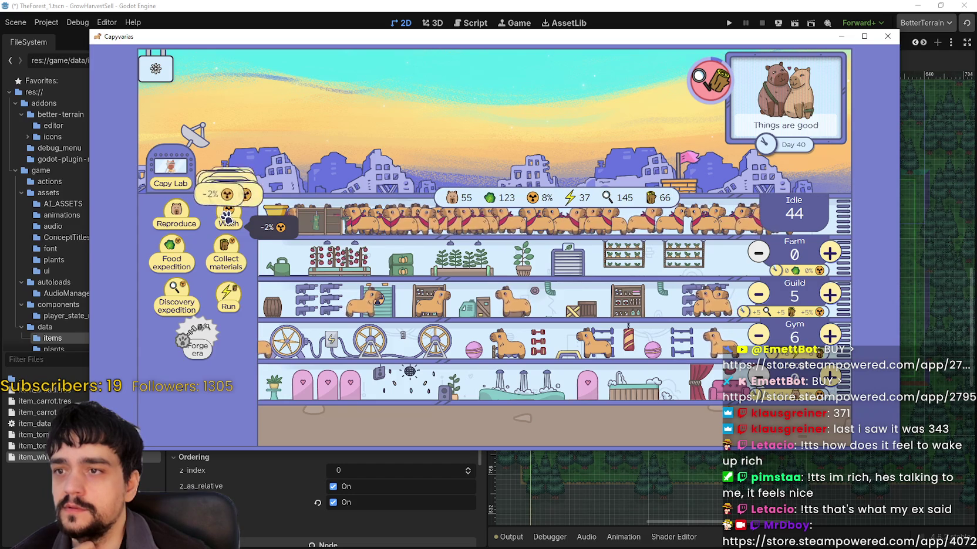
pyautogui.doubleClick(225, 219)
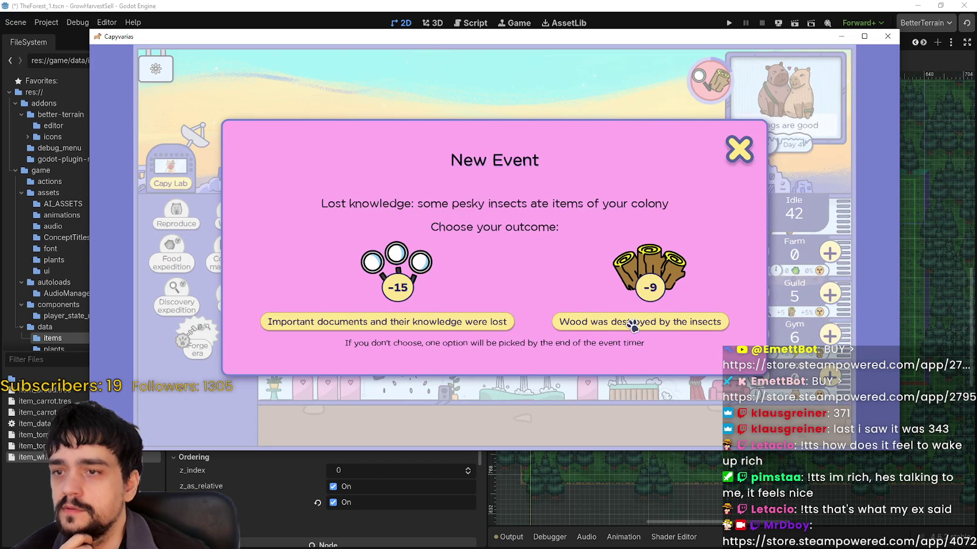
# - Resolve the insect event by losing wood, wash radiation to 0%, and staff the bottom room
pyautogui.click(629, 323)
pyautogui.click(229, 217)
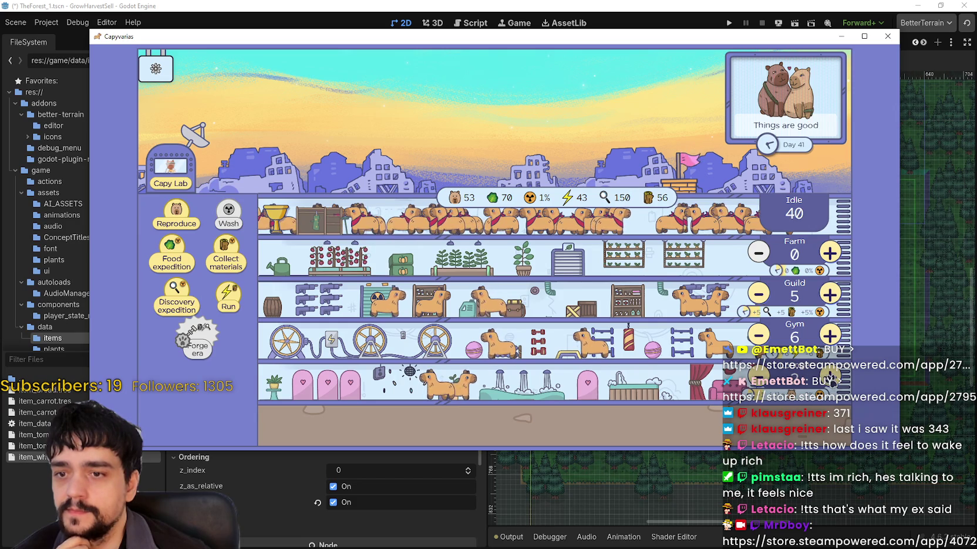
pyautogui.click(830, 377)
pyautogui.click(830, 376)
pyautogui.click(830, 376)
pyautogui.click(830, 376)
pyautogui.click(832, 383)
pyautogui.click(833, 383)
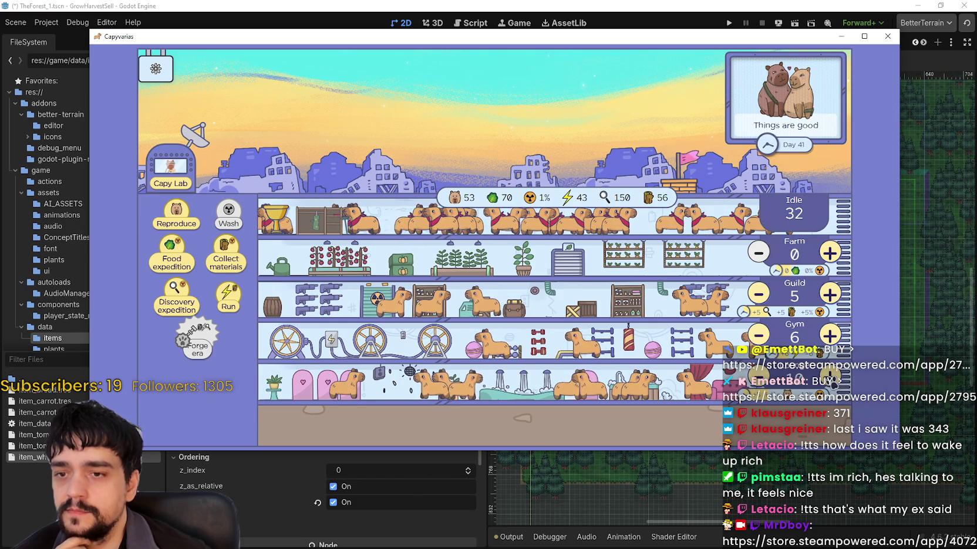
pyautogui.doubleClick(833, 383)
pyautogui.doubleClick(833, 384)
pyautogui.doubleClick(833, 383)
pyautogui.doubleClick(833, 383)
pyautogui.doubleClick(833, 383)
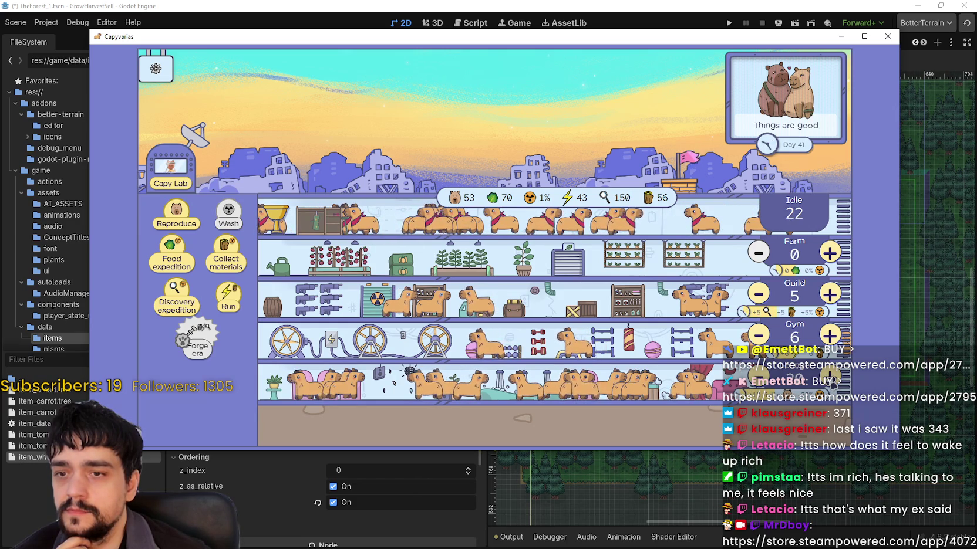
# - Assign capybaras to the Gym and the Guild, then breed one more
pyautogui.click(830, 335)
pyautogui.click(830, 335)
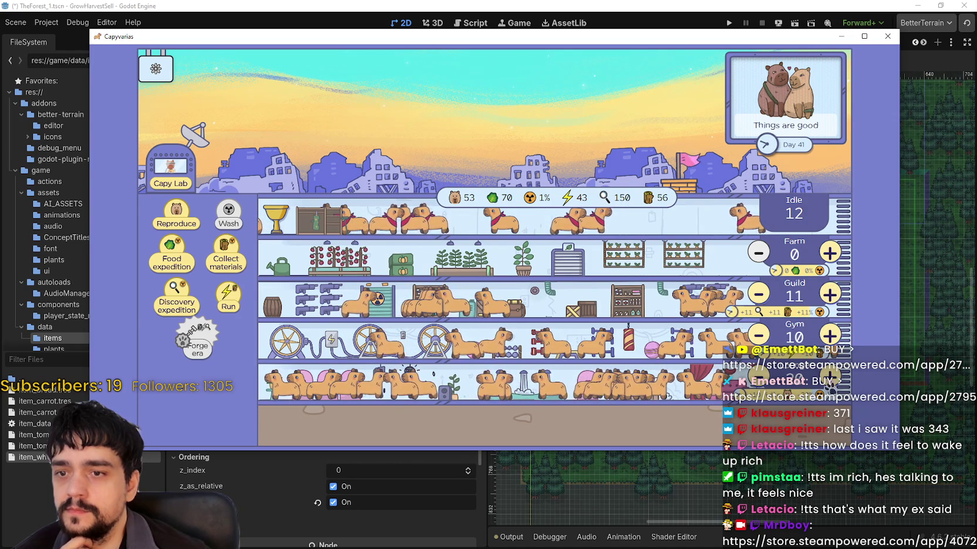
pyautogui.click(830, 294)
pyautogui.click(830, 294)
pyautogui.click(830, 294)
pyautogui.click(830, 294)
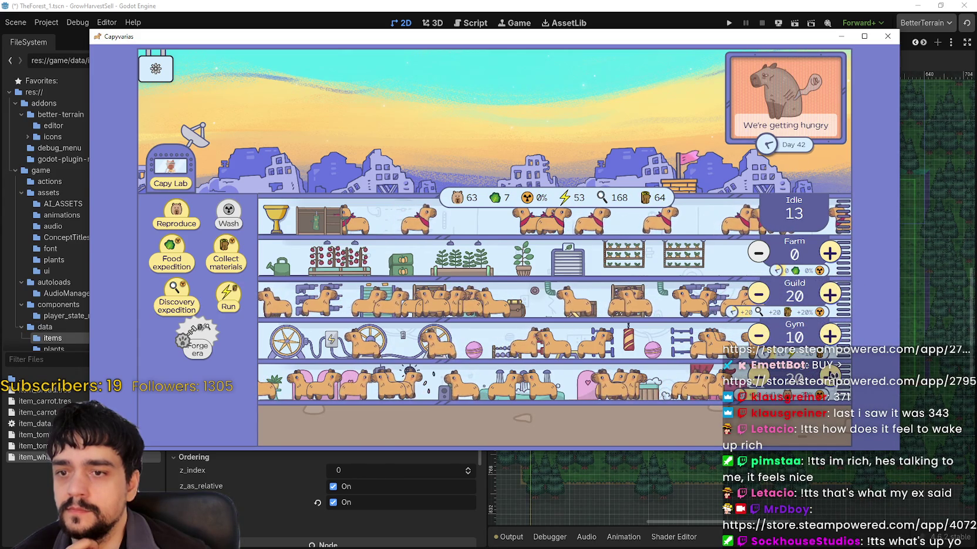
pyautogui.click(182, 221)
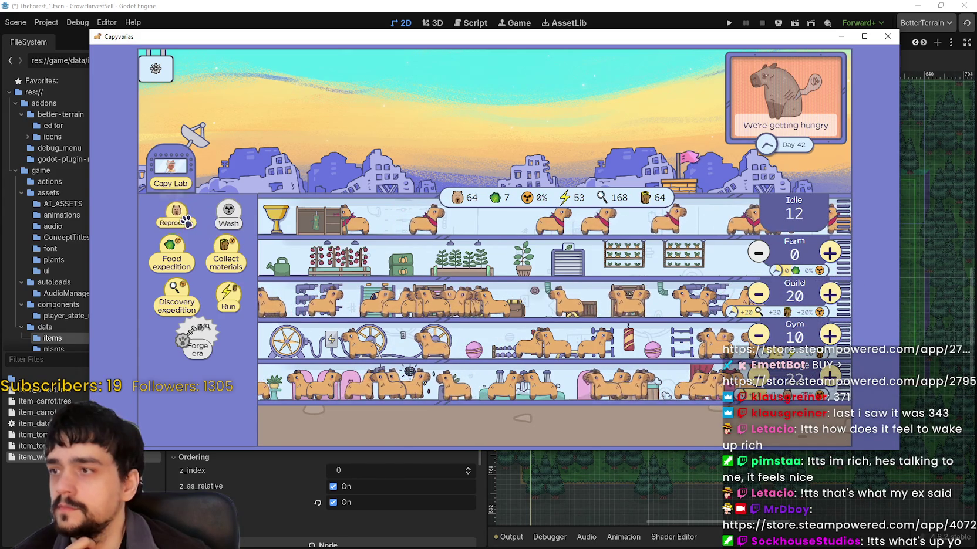
# - Breed capybaras rapidly with Reproduce before the Day 43 population crash
pyautogui.tripleClick(184, 221)
pyautogui.doubleClick(186, 221)
pyautogui.doubleClick(186, 221)
pyautogui.doubleClick(187, 221)
pyautogui.doubleClick(187, 222)
pyautogui.doubleClick(186, 222)
pyautogui.doubleClick(186, 221)
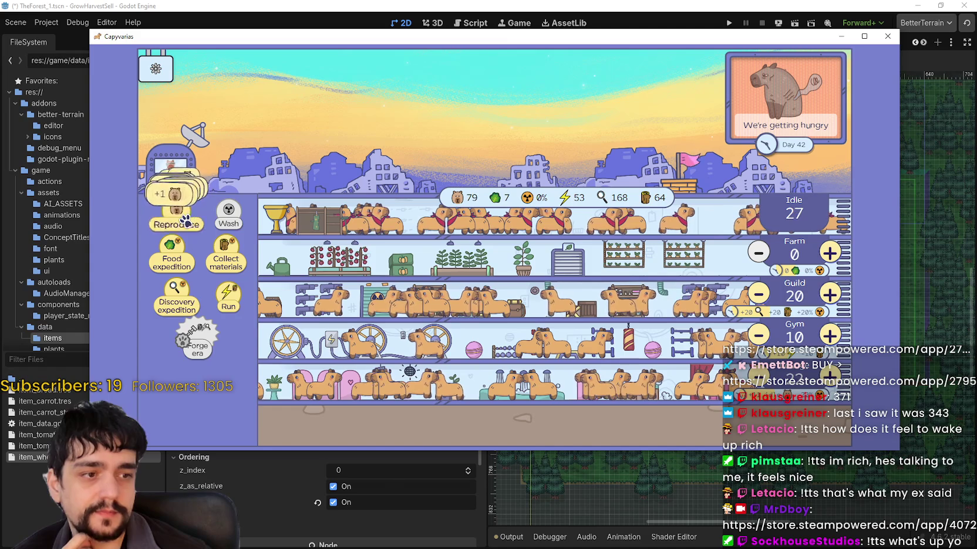
pyautogui.doubleClick(187, 222)
pyautogui.doubleClick(186, 222)
pyautogui.tripleClick(185, 222)
pyautogui.tripleClick(185, 221)
pyautogui.tripleClick(184, 221)
pyautogui.tripleClick(184, 222)
pyautogui.tripleClick(183, 222)
pyautogui.tripleClick(182, 222)
pyautogui.tripleClick(181, 222)
pyautogui.tripleClick(181, 222)
pyautogui.tripleClick(181, 222)
pyautogui.tripleClick(181, 222)
pyautogui.tripleClick(180, 221)
pyautogui.tripleClick(180, 222)
pyautogui.tripleClick(181, 222)
pyautogui.tripleClick(181, 222)
pyautogui.tripleClick(183, 223)
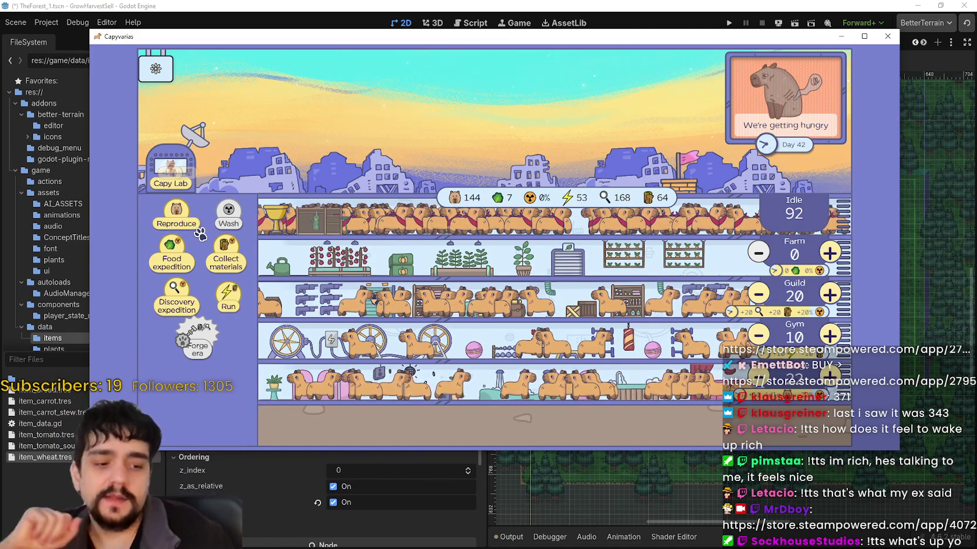
# - Rebuild the population after the crash to 42 capybaras, 35 idle, then view achievements
pyautogui.click(189, 216)
pyautogui.click(189, 217)
pyautogui.click(190, 219)
pyautogui.click(192, 220)
pyautogui.click(194, 222)
pyautogui.click(192, 221)
pyautogui.click(192, 220)
pyautogui.click(191, 220)
pyautogui.click(190, 219)
pyautogui.click(190, 219)
pyautogui.click(189, 219)
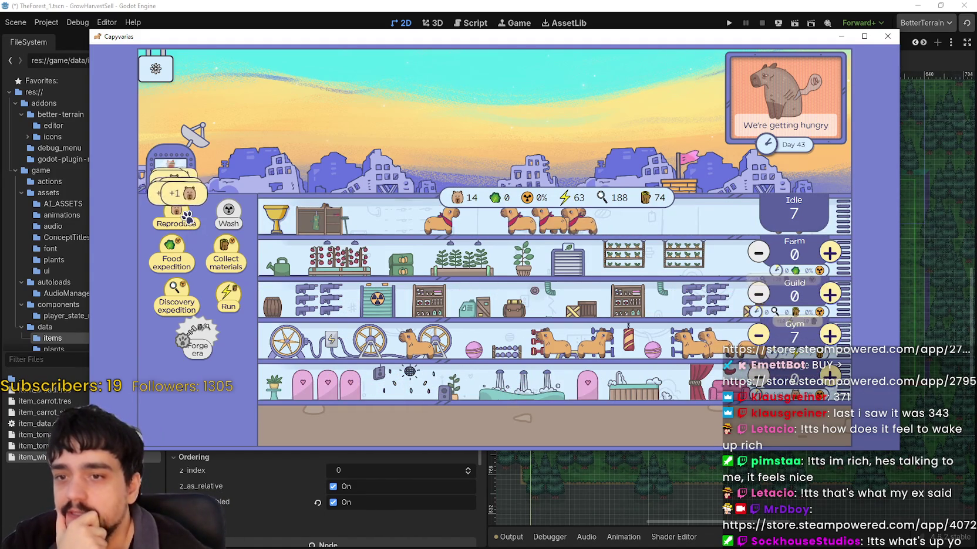
pyautogui.click(189, 218)
pyautogui.click(190, 217)
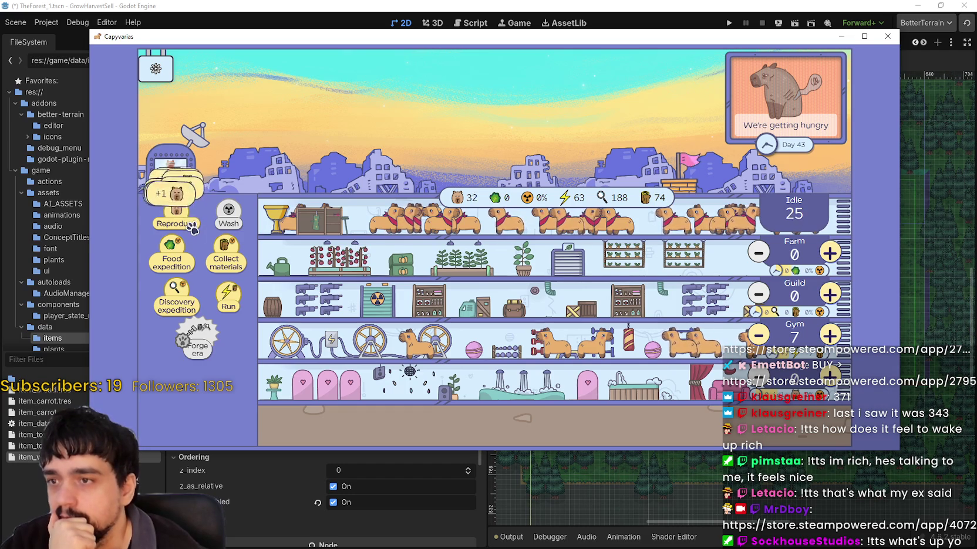
pyautogui.click(189, 222)
pyautogui.click(189, 222)
pyautogui.click(189, 222)
pyautogui.click(189, 222)
pyautogui.click(189, 222)
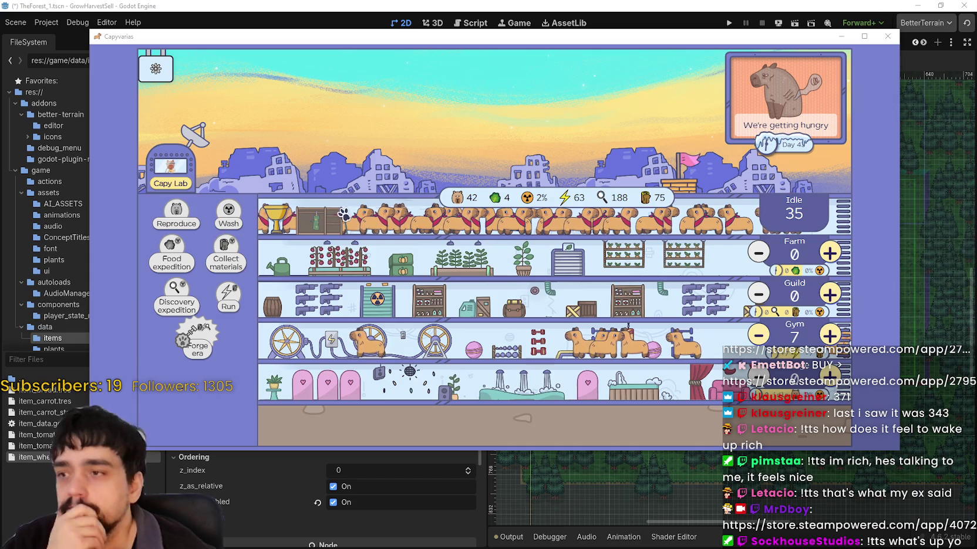
pyautogui.click(276, 218)
# - Close achievements, assign idle capybaras to the Guild and bottom room, and clear radiation to 0%
pyautogui.click(836, 78)
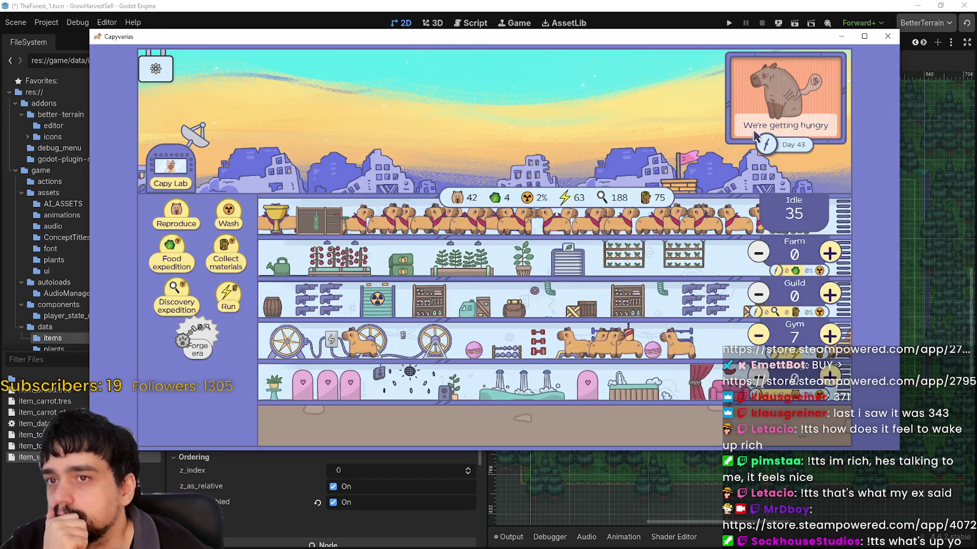
pyautogui.click(829, 294)
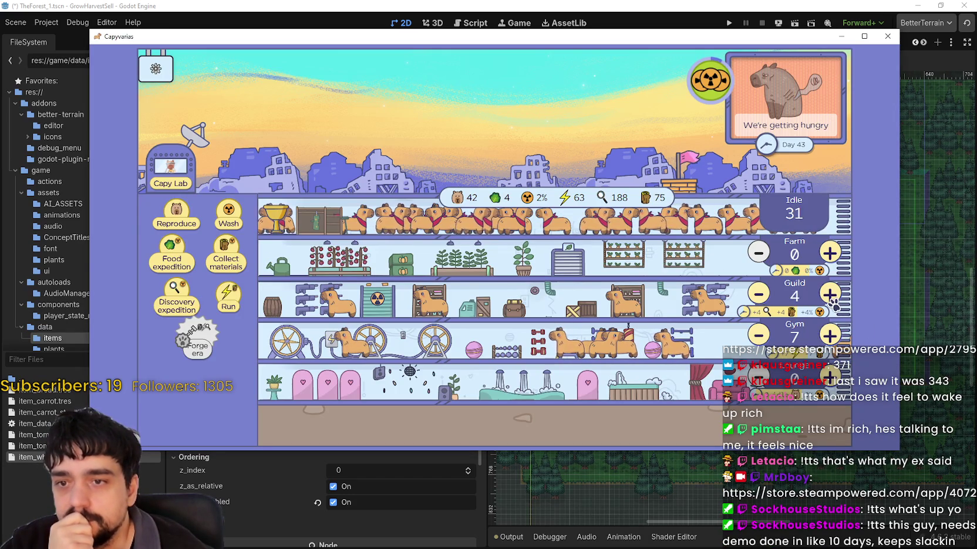
pyautogui.click(830, 294)
pyautogui.click(829, 294)
pyautogui.click(830, 294)
pyautogui.click(830, 296)
pyautogui.click(830, 297)
pyautogui.click(829, 297)
pyautogui.click(830, 296)
pyautogui.click(830, 296)
pyautogui.click(830, 296)
pyautogui.click(830, 296)
pyautogui.click(829, 376)
pyautogui.click(830, 376)
pyautogui.click(829, 376)
pyautogui.click(829, 376)
pyautogui.click(830, 376)
pyautogui.click(830, 376)
pyautogui.click(830, 376)
pyautogui.click(830, 376)
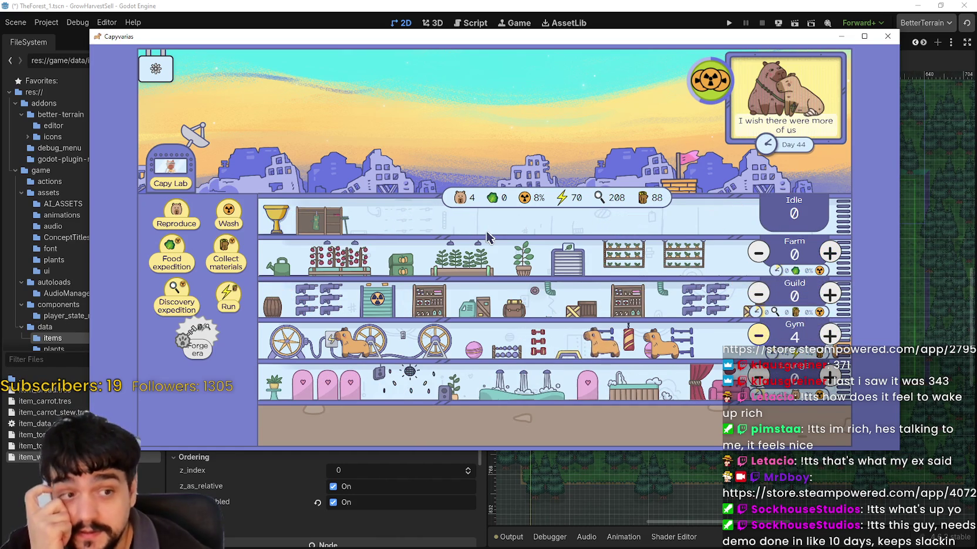
pyautogui.click(707, 85)
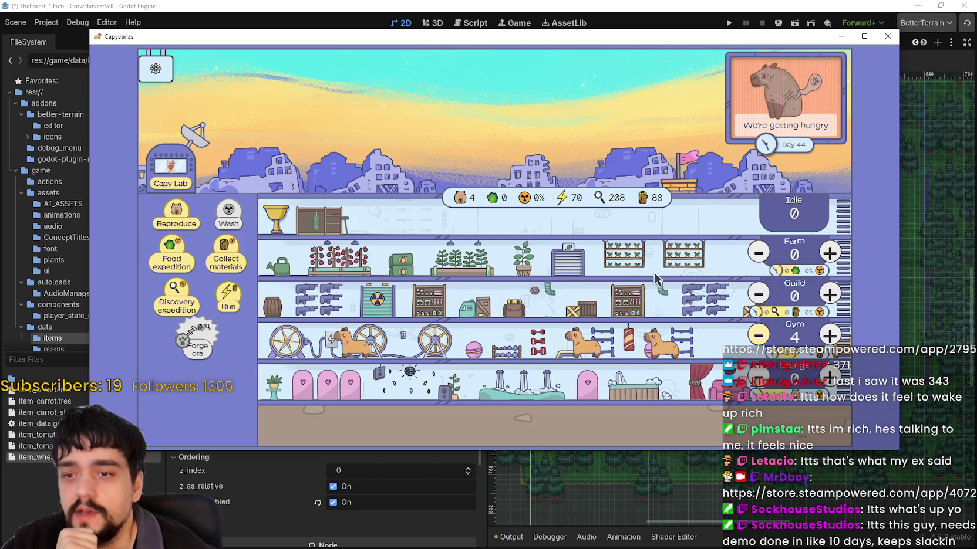
# - Keep breeding capybaras until idle reaches 66 and the Game over screen appears
pyautogui.click(174, 226)
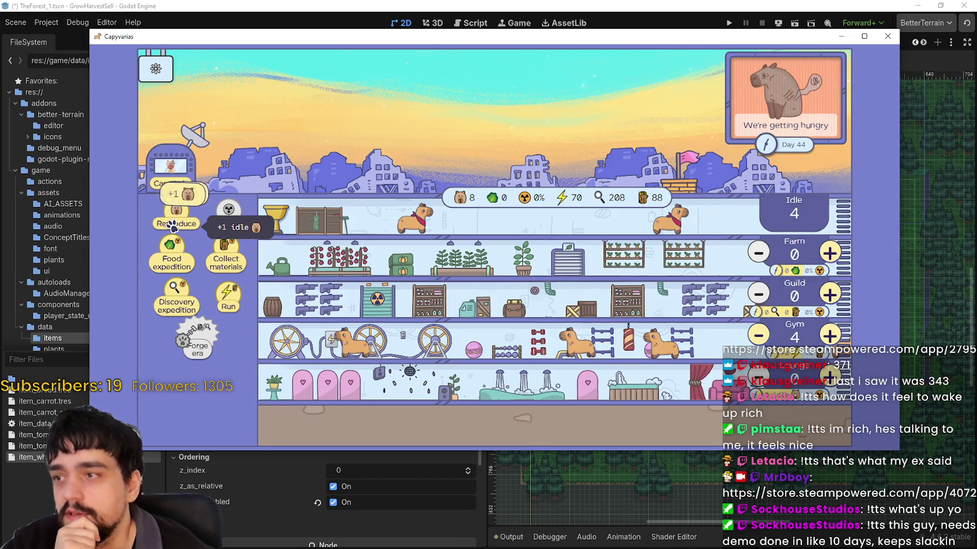
pyautogui.click(174, 226)
pyautogui.click(174, 225)
pyautogui.click(175, 225)
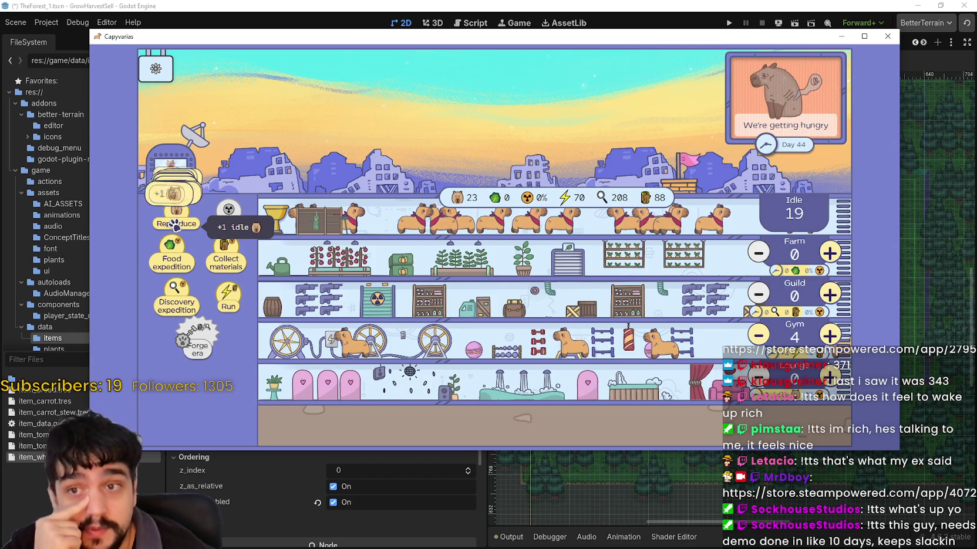
pyautogui.click(175, 224)
pyautogui.click(175, 224)
pyautogui.click(175, 224)
pyautogui.click(175, 224)
pyautogui.click(175, 224)
pyautogui.click(175, 225)
pyautogui.click(175, 224)
pyautogui.click(175, 224)
pyautogui.click(175, 224)
pyautogui.click(175, 225)
pyautogui.click(175, 224)
pyautogui.click(175, 225)
pyautogui.click(175, 224)
pyautogui.click(175, 224)
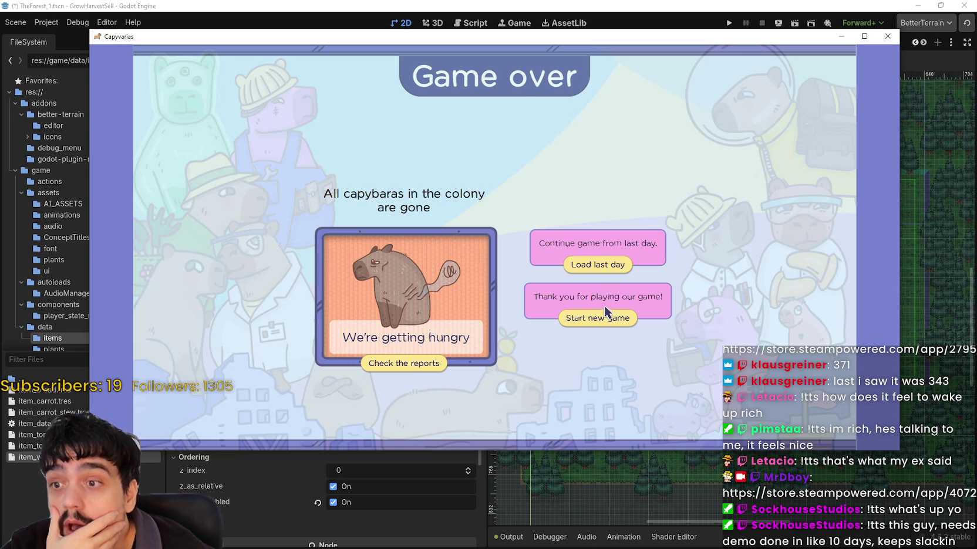
# - Open the colony's Game over report showing 45 days survived, then reload the last day
pyautogui.moveTo(687, 40); pyautogui.dragTo(706, 35)
pyautogui.click(437, 360)
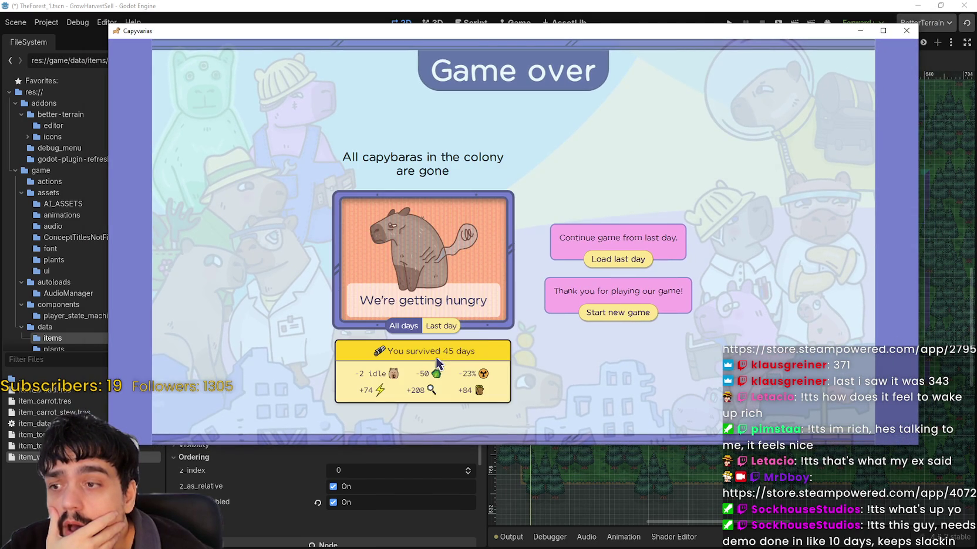
pyautogui.moveTo(390, 374)
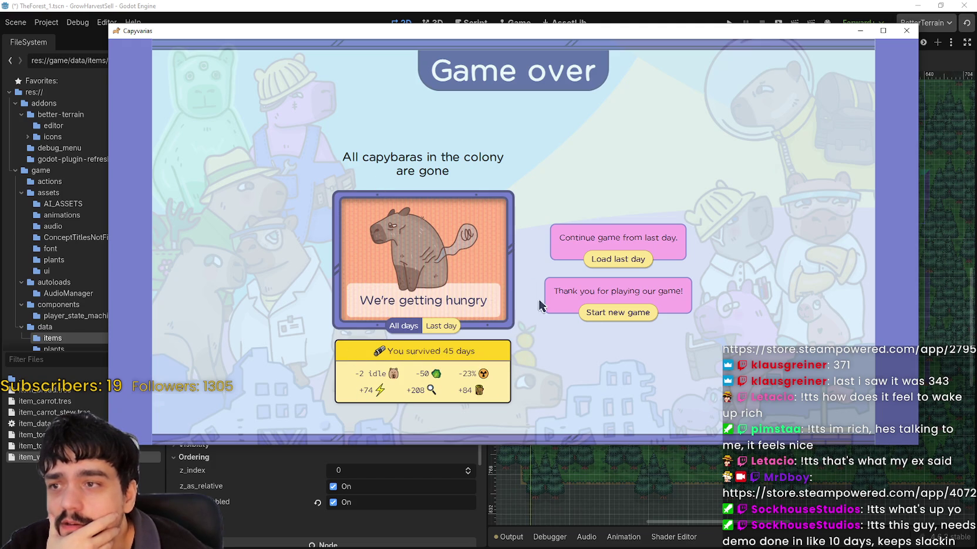
pyautogui.click(619, 260)
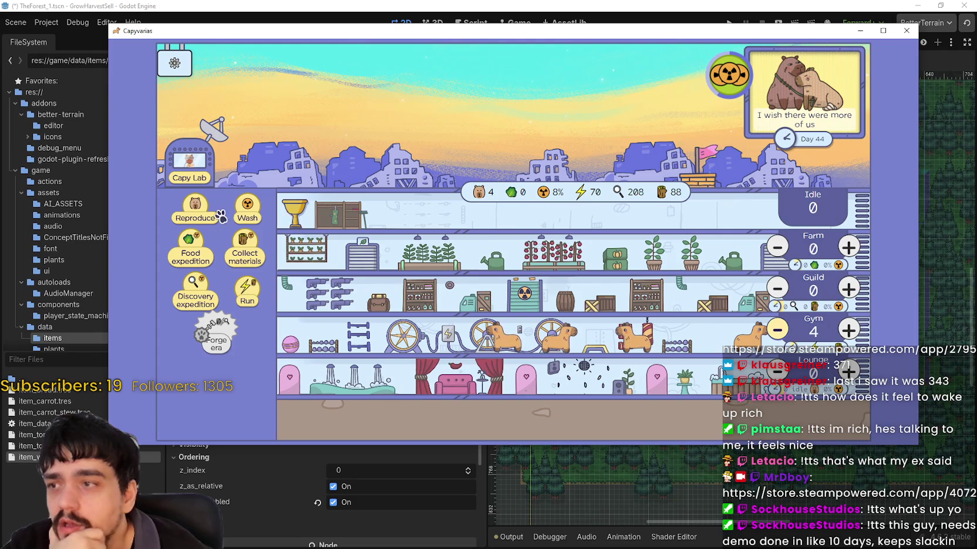
pyautogui.click(195, 209)
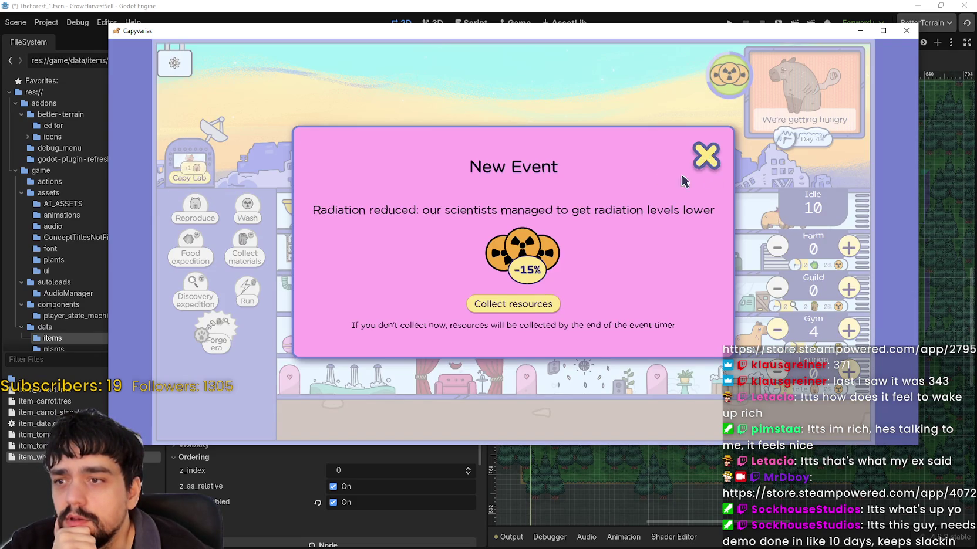
pyautogui.click(531, 303)
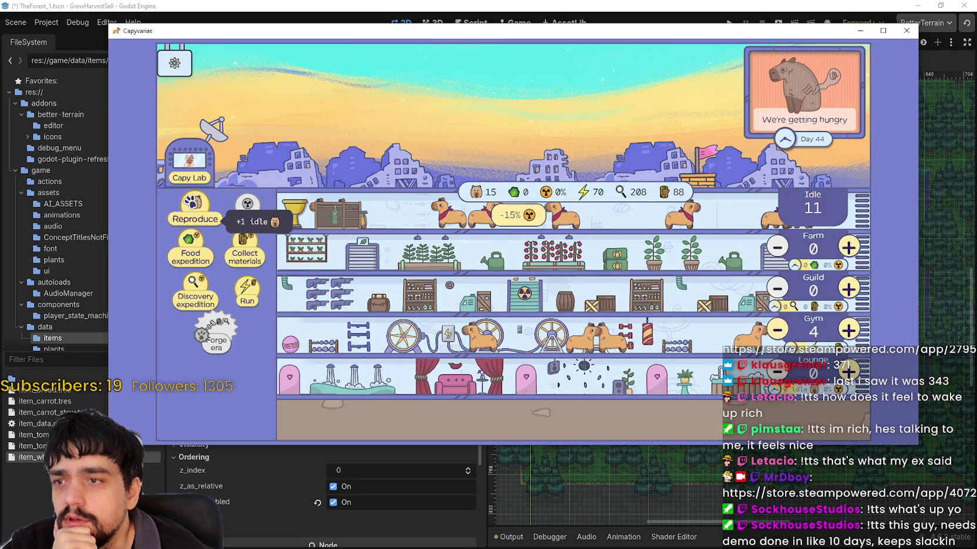
pyautogui.click(189, 207)
pyautogui.click(189, 206)
pyautogui.click(190, 208)
pyautogui.click(189, 207)
pyautogui.click(190, 208)
pyautogui.click(190, 208)
pyautogui.click(190, 207)
pyautogui.click(191, 208)
pyautogui.click(189, 208)
pyautogui.click(189, 209)
pyautogui.click(188, 210)
pyautogui.click(189, 210)
pyautogui.click(187, 210)
pyautogui.click(188, 210)
pyautogui.click(187, 211)
pyautogui.click(187, 212)
pyautogui.click(187, 211)
pyautogui.click(187, 211)
pyautogui.click(186, 211)
pyautogui.click(186, 211)
pyautogui.click(186, 212)
pyautogui.click(186, 212)
pyautogui.click(186, 212)
pyautogui.click(186, 212)
pyautogui.click(185, 212)
pyautogui.click(185, 213)
pyautogui.click(184, 213)
pyautogui.click(184, 213)
pyautogui.click(183, 213)
pyautogui.click(183, 214)
pyautogui.click(183, 214)
pyautogui.click(182, 216)
pyautogui.click(182, 216)
pyautogui.click(181, 216)
pyautogui.click(181, 216)
pyautogui.click(180, 217)
pyautogui.click(180, 217)
pyautogui.click(181, 217)
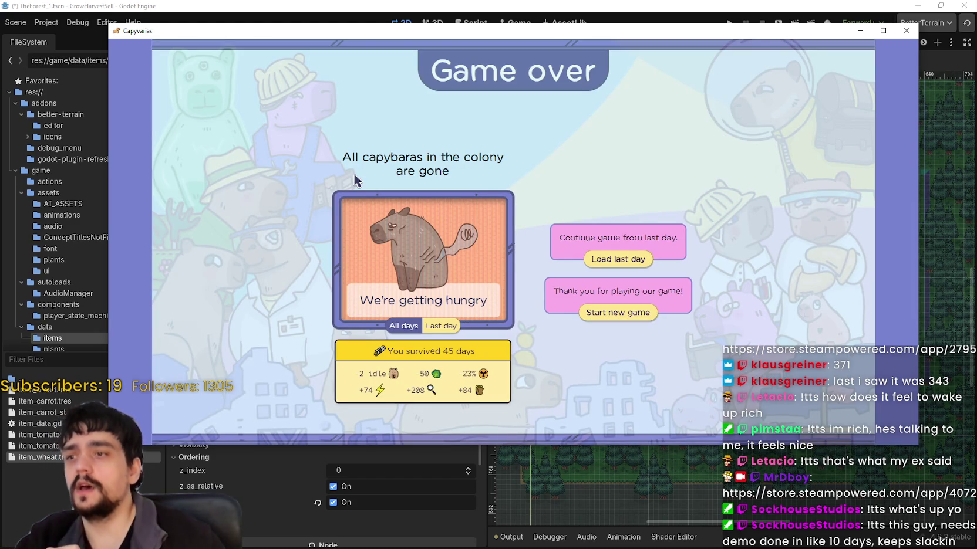
# - Check the Day 44 report, return to the all-days summary, and load the last day
pyautogui.click(456, 334)
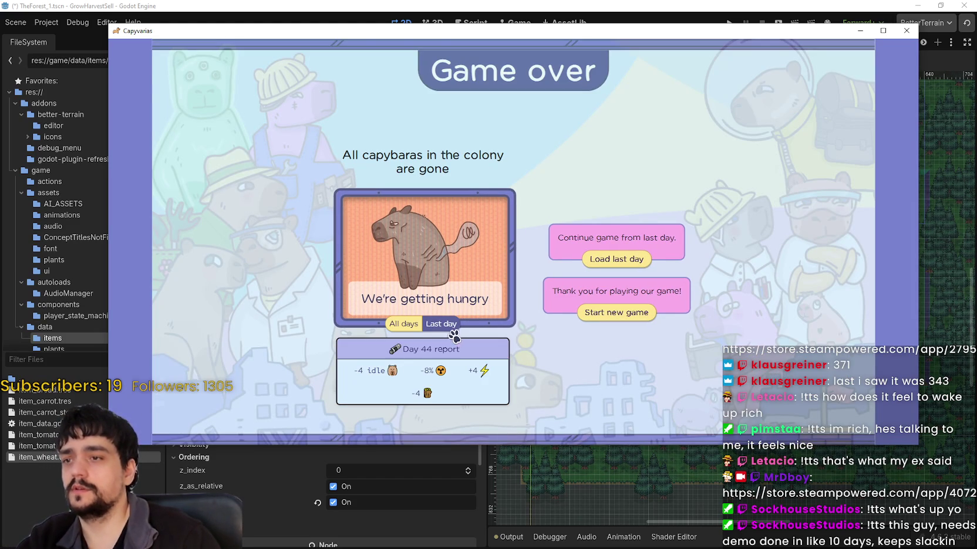
pyautogui.click(407, 331)
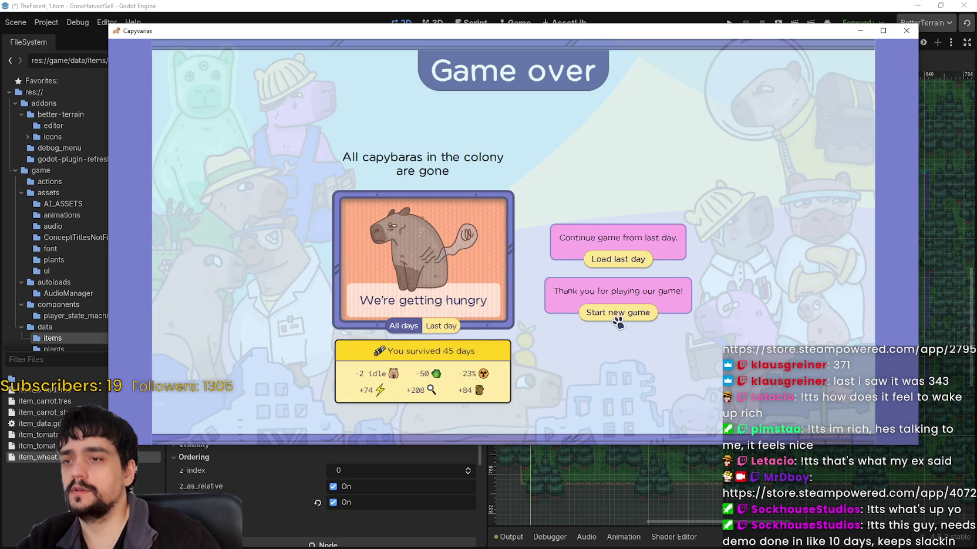
pyautogui.click(634, 260)
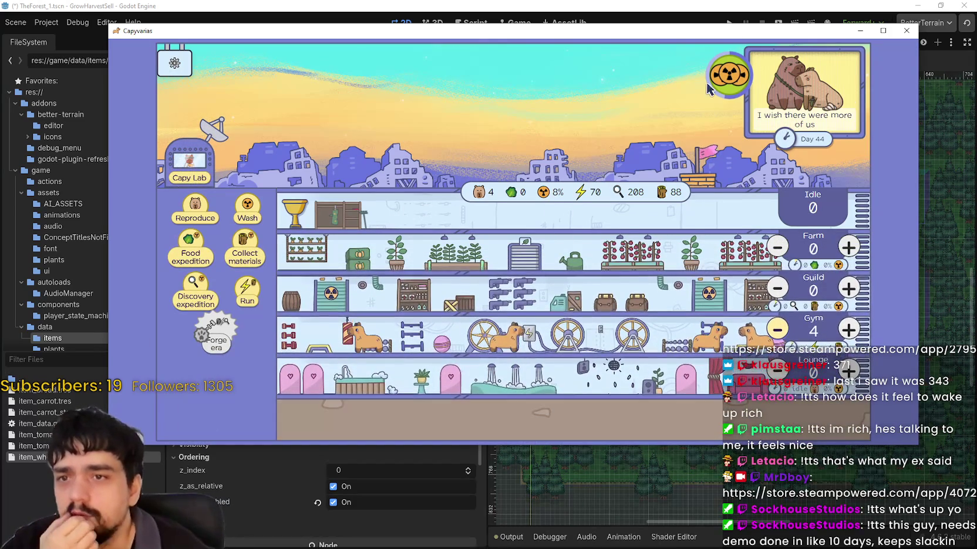
# - Breed more capybaras, send food expeditions, and wash the colony to lower radiation
pyautogui.click(189, 215)
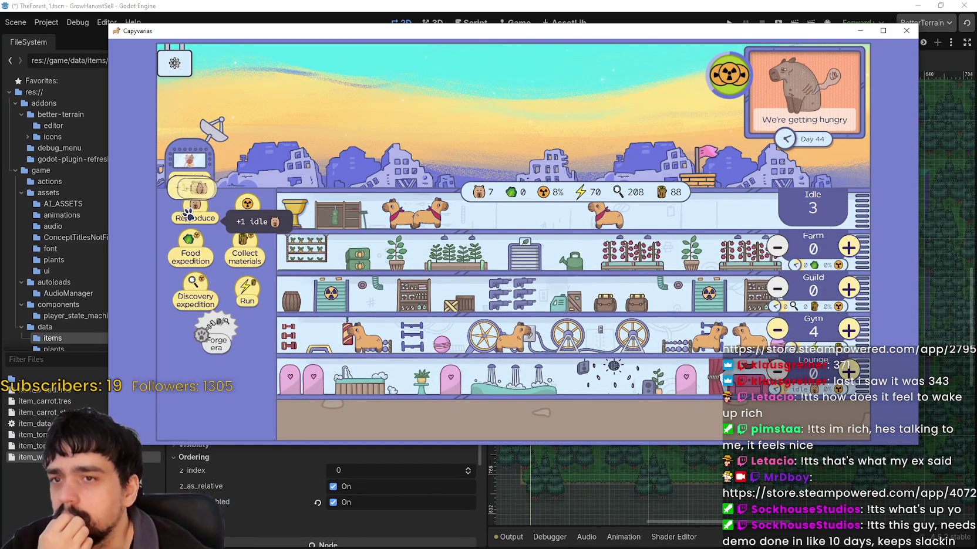
pyautogui.tripleClick(189, 215)
pyautogui.tripleClick(189, 214)
pyautogui.tripleClick(189, 214)
pyautogui.tripleClick(189, 214)
pyautogui.tripleClick(190, 213)
pyautogui.doubleClick(190, 212)
pyautogui.click(258, 212)
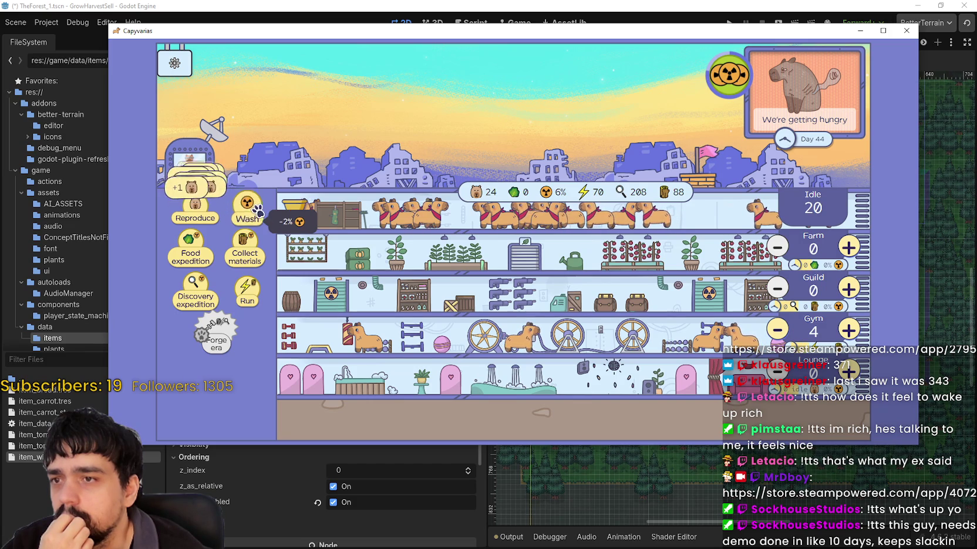
pyautogui.doubleClick(192, 245)
pyautogui.tripleClick(192, 246)
pyautogui.tripleClick(192, 245)
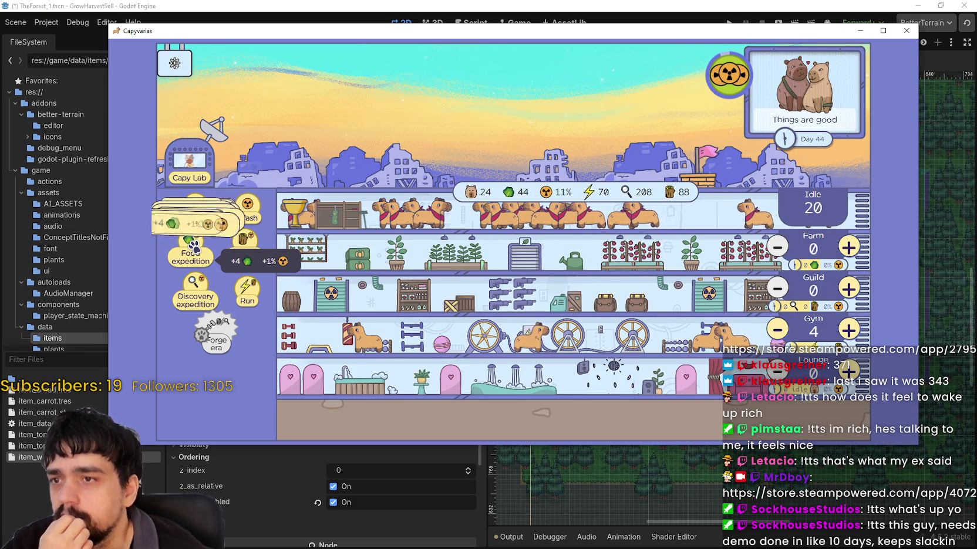
pyautogui.tripleClick(247, 207)
pyautogui.tripleClick(247, 206)
pyautogui.tripleClick(247, 207)
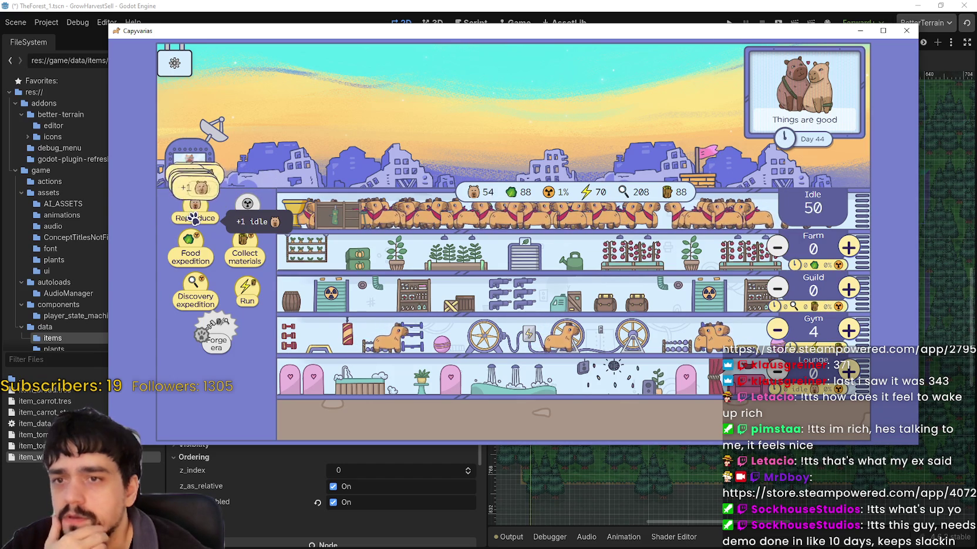
# - Breed many more idle capybaras, send a food expedition, and start moving idle ones into the Lounge
pyautogui.tripleClick(194, 218)
pyautogui.tripleClick(194, 218)
pyautogui.tripleClick(193, 219)
pyautogui.tripleClick(194, 218)
pyautogui.tripleClick(192, 219)
pyautogui.tripleClick(192, 219)
pyautogui.doubleClick(192, 219)
pyautogui.tripleClick(192, 220)
pyautogui.doubleClick(192, 219)
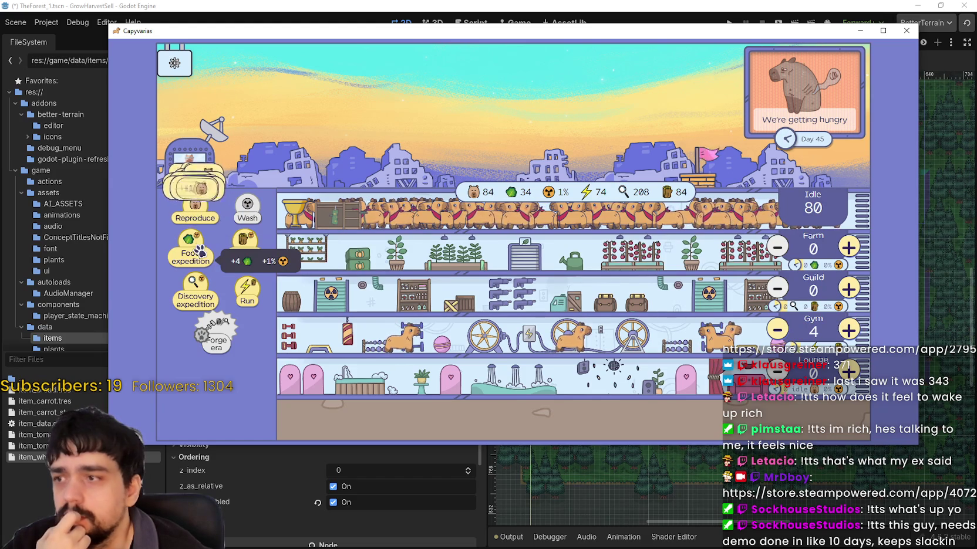
pyautogui.click(196, 252)
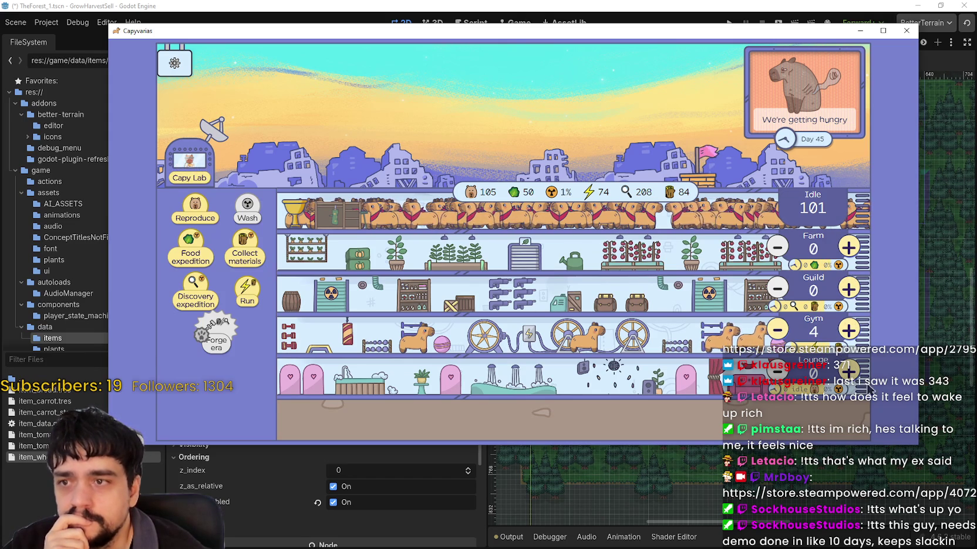
pyautogui.click(848, 371)
pyautogui.click(848, 371)
# - Assign five more idle capybaras to the Lounge
pyautogui.click(848, 371)
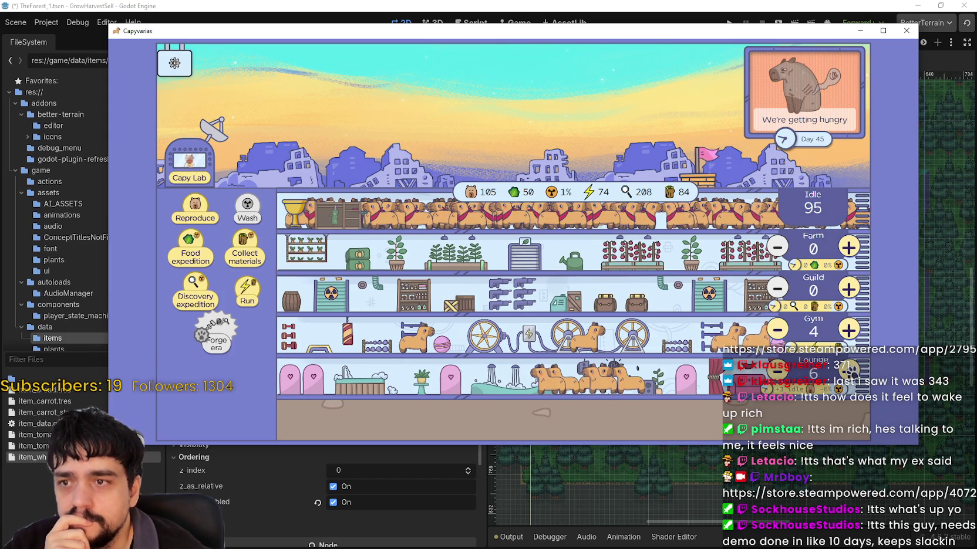
pyautogui.click(848, 371)
pyautogui.click(849, 371)
pyautogui.click(848, 371)
pyautogui.click(848, 371)
pyautogui.click(849, 371)
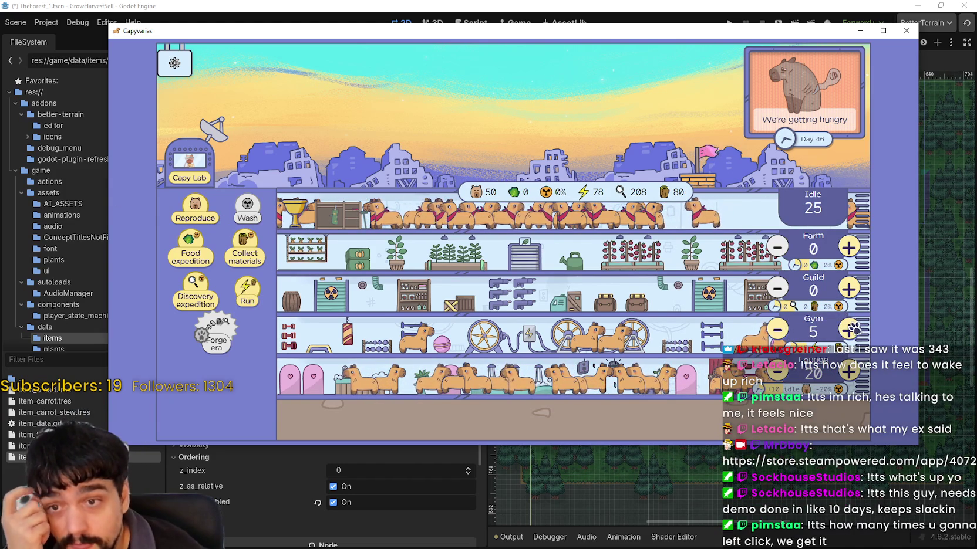
# - Keep assigning capybaras to the Guild until the colony dies out after 47 days
pyautogui.click(849, 287)
pyautogui.click(848, 288)
pyautogui.click(849, 287)
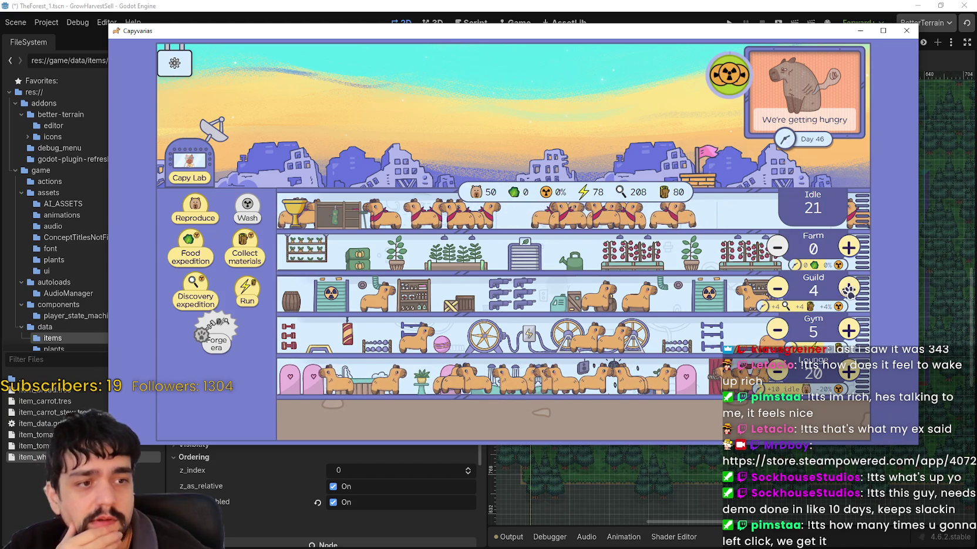
pyautogui.moveTo(703, 36)
pyautogui.mouseDown()
pyautogui.moveTo(629, 25)
pyautogui.moveTo(640, 27)
pyautogui.mouseUp()
pyautogui.click(786, 279)
pyautogui.click(788, 281)
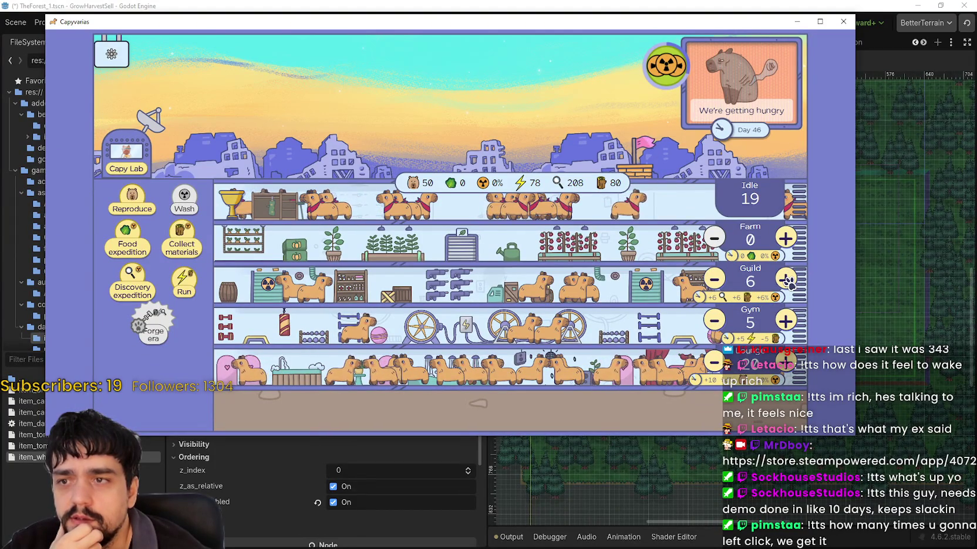
pyautogui.click(787, 280)
pyautogui.click(788, 280)
pyautogui.click(787, 280)
pyautogui.click(787, 279)
pyautogui.click(787, 280)
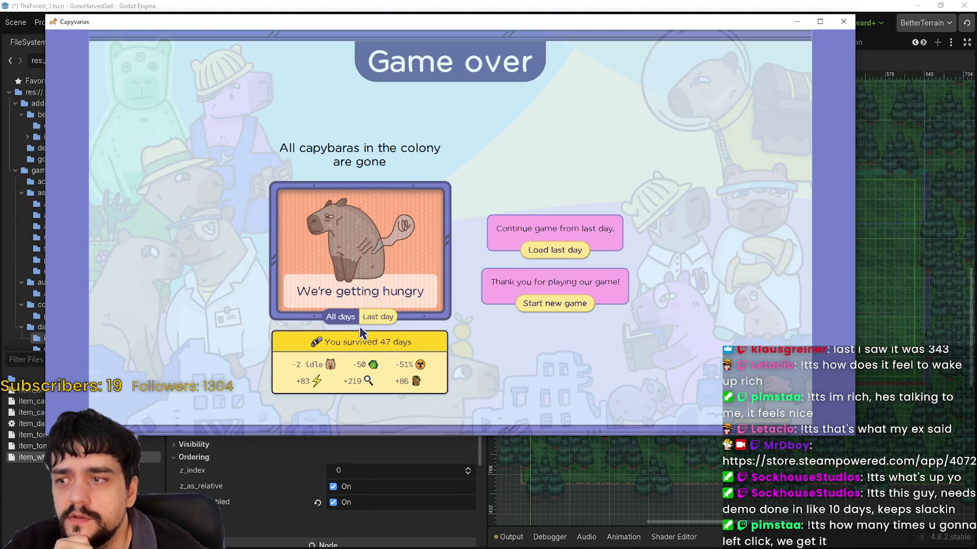
# - Review the last-day and all-days reports, then resume the colony from Day 46
pyautogui.click(367, 320)
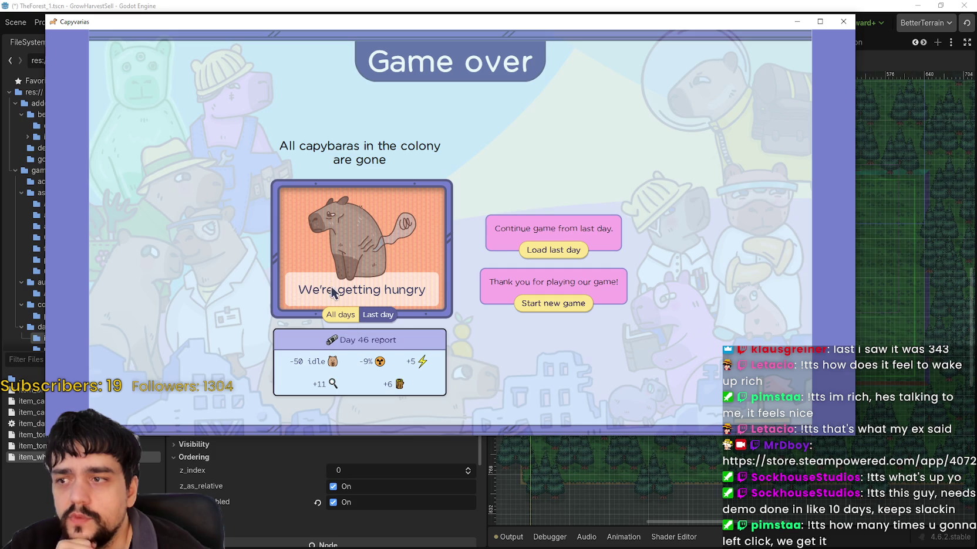
pyautogui.click(340, 318)
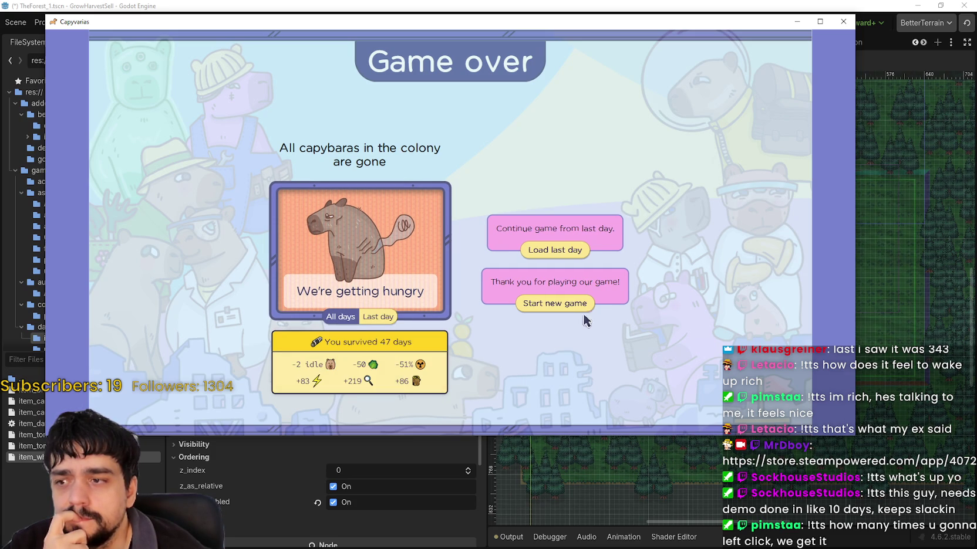
pyautogui.click(561, 251)
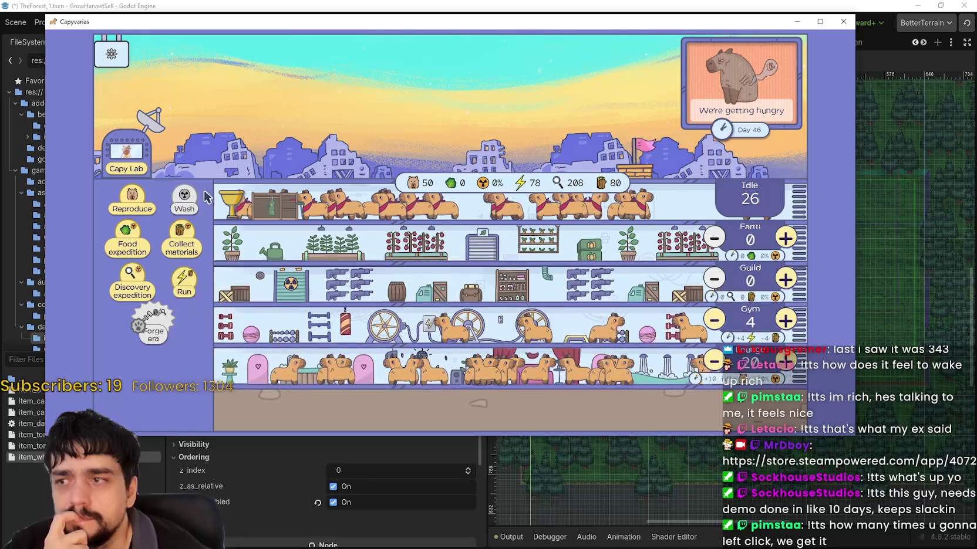
# - Breed three batches of capybaras and send a long run of food expeditions
pyautogui.click(140, 215)
pyautogui.click(141, 215)
pyautogui.click(140, 214)
pyautogui.click(141, 214)
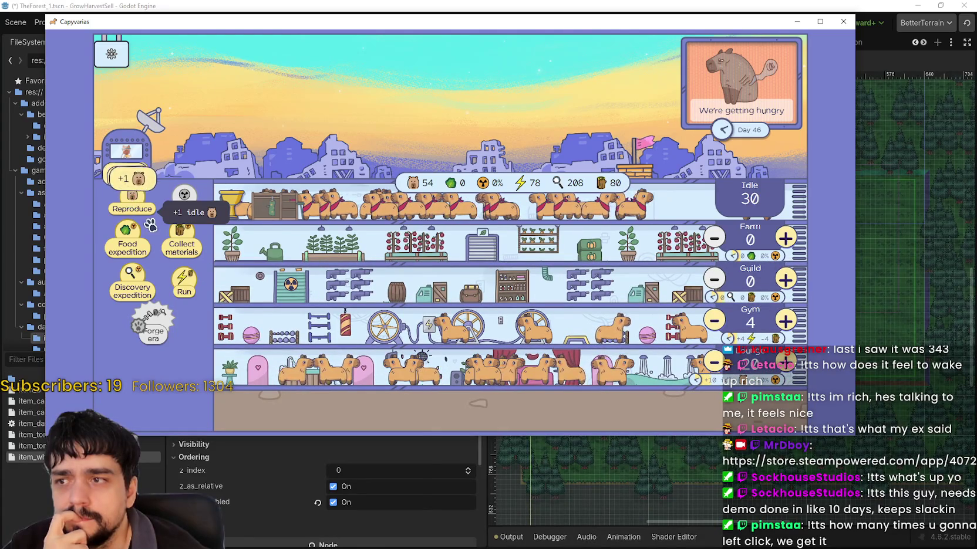
pyautogui.click(118, 247)
pyautogui.click(118, 247)
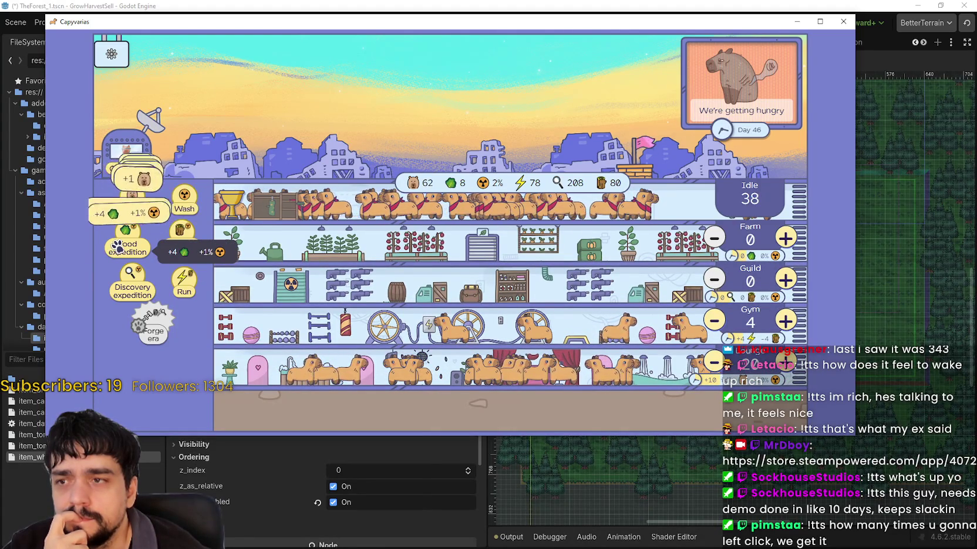
pyautogui.click(118, 248)
pyautogui.click(118, 250)
pyautogui.click(119, 252)
pyautogui.click(121, 253)
pyautogui.click(120, 253)
pyautogui.click(120, 253)
pyautogui.click(121, 254)
pyautogui.click(120, 254)
pyautogui.click(121, 254)
pyautogui.click(120, 254)
pyautogui.click(120, 254)
pyautogui.click(121, 254)
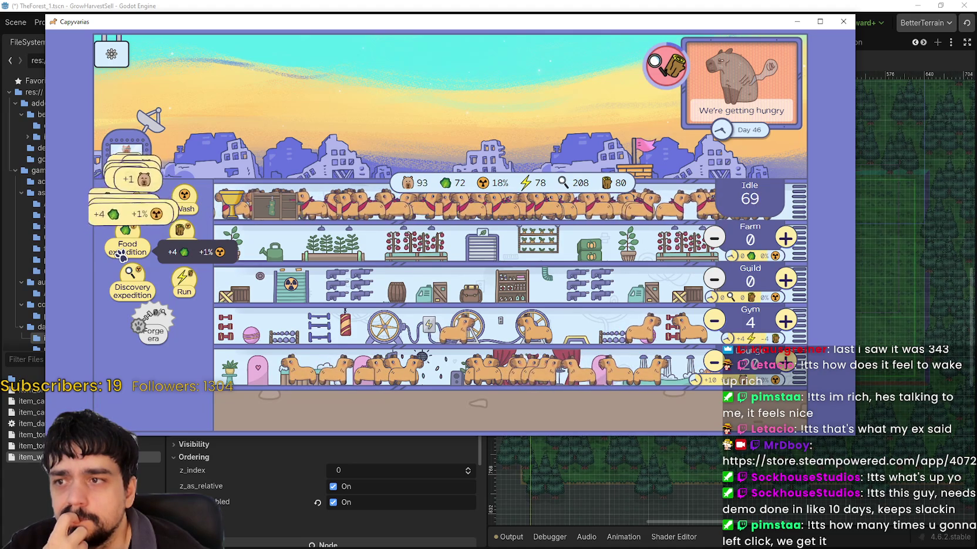
pyautogui.click(121, 254)
pyautogui.click(121, 253)
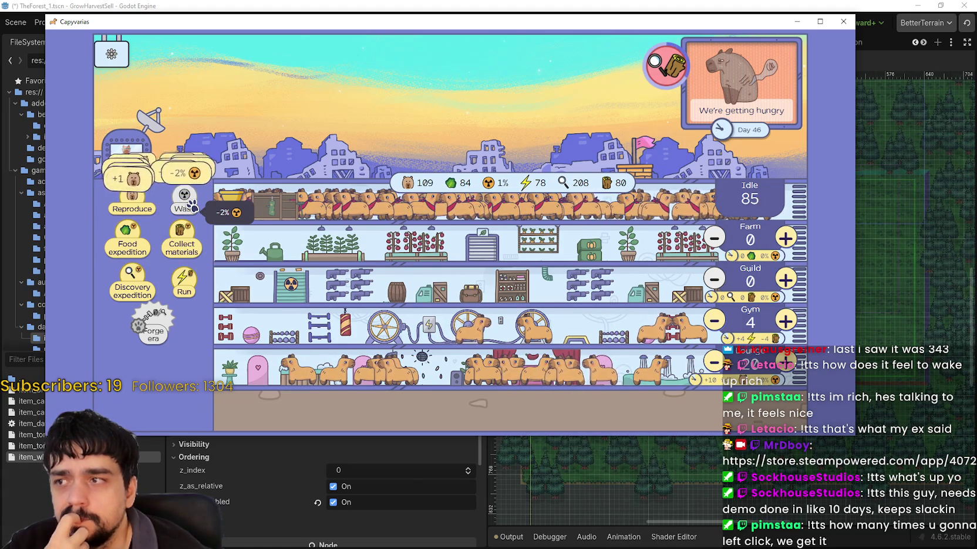
# - Collect materials for wood, then send four more food expeditions to reach 196 food
pyautogui.click(181, 238)
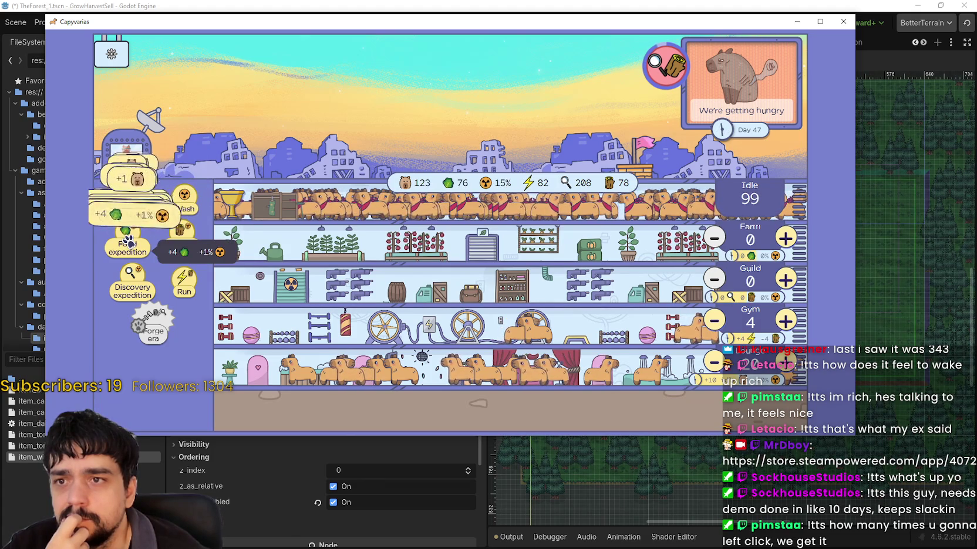
pyautogui.click(128, 242)
pyautogui.click(127, 242)
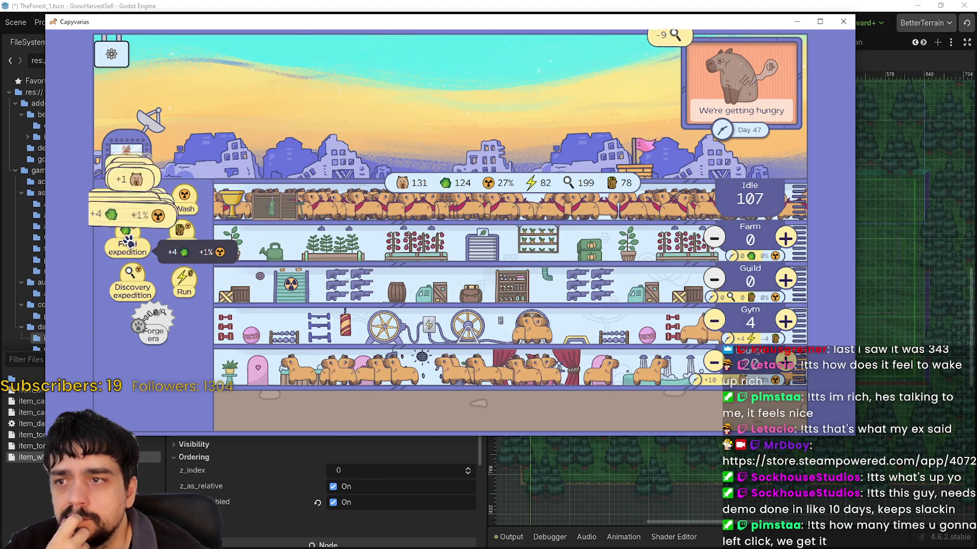
pyautogui.click(129, 243)
pyautogui.click(132, 247)
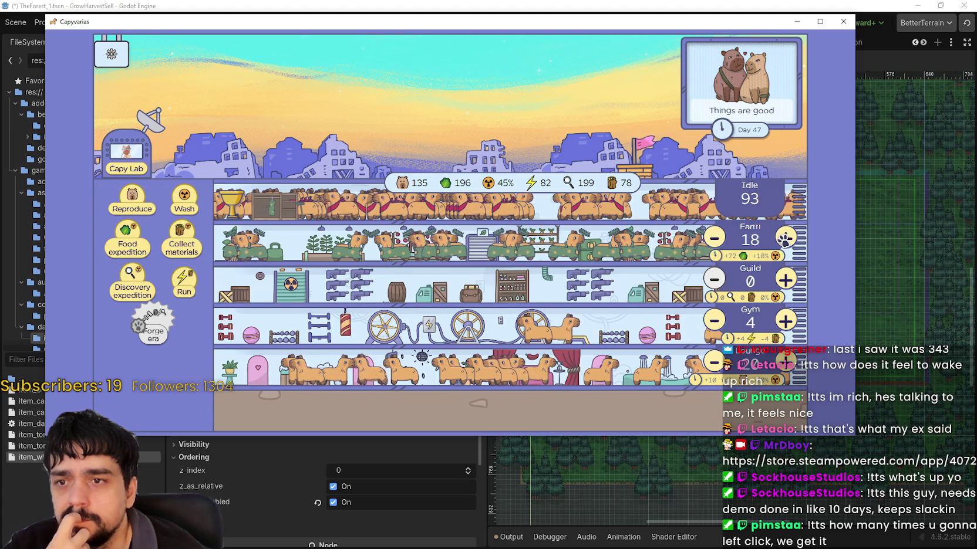
# - Assign a few idle capybaras to the farm
pyautogui.click(785, 237)
pyautogui.click(785, 238)
pyautogui.click(785, 239)
pyautogui.click(785, 240)
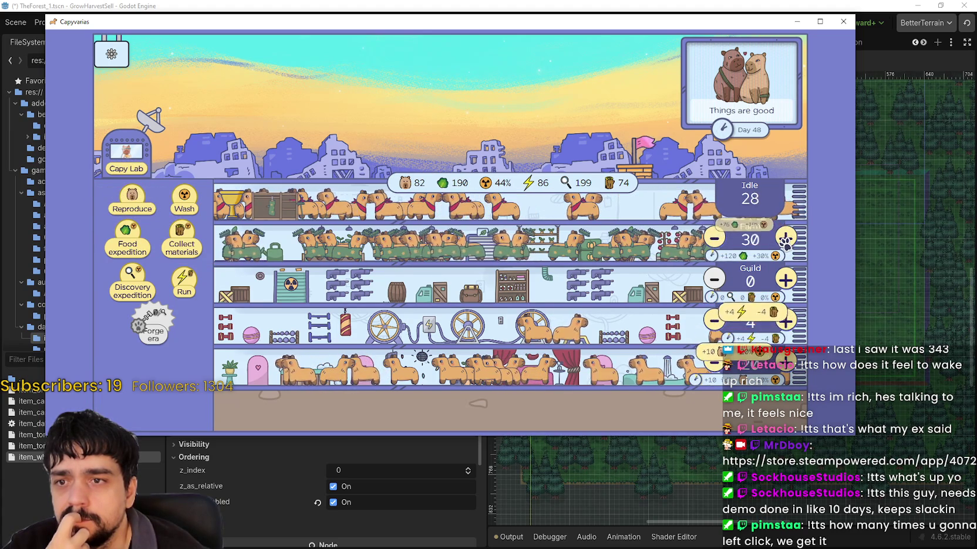
pyautogui.click(785, 238)
pyautogui.click(786, 237)
pyautogui.click(785, 237)
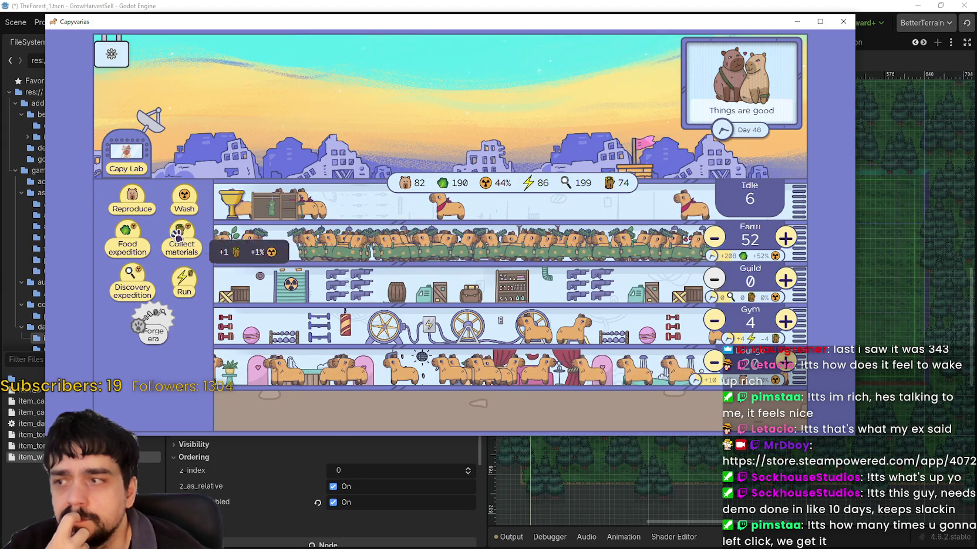
# - Breed more capybaras with repeated Reproduce clicks
pyautogui.click(132, 200)
pyautogui.click(134, 201)
pyautogui.click(134, 201)
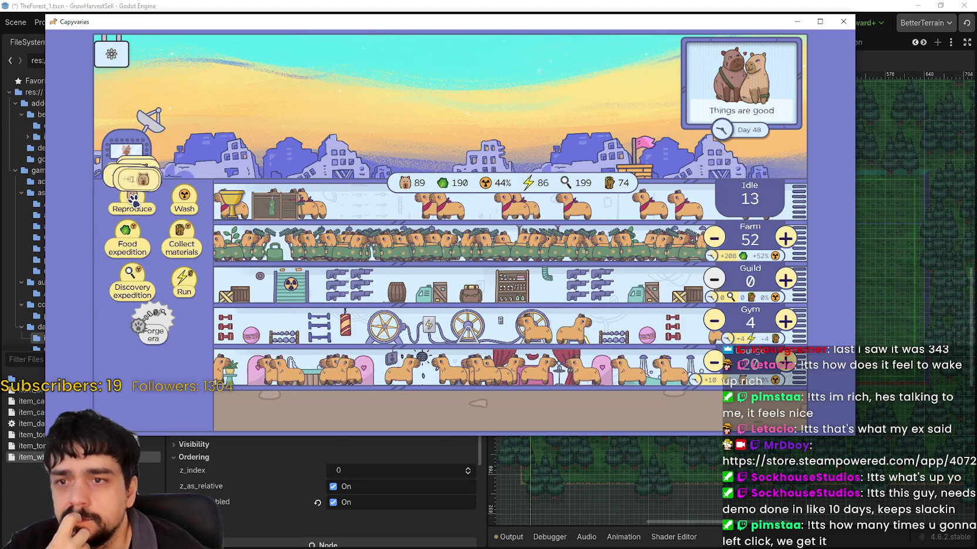
pyautogui.click(134, 202)
pyautogui.click(134, 202)
pyautogui.click(134, 201)
pyautogui.click(134, 202)
pyautogui.click(134, 202)
pyautogui.click(134, 202)
pyautogui.doubleClick(134, 203)
pyautogui.click(134, 202)
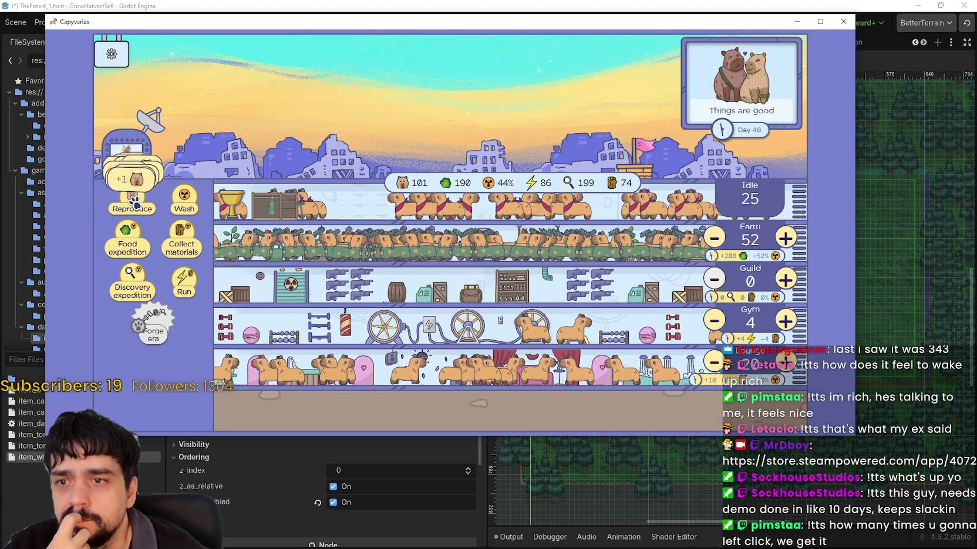
pyautogui.doubleClick(134, 204)
pyautogui.click(134, 204)
pyautogui.doubleClick(135, 206)
pyautogui.click(135, 205)
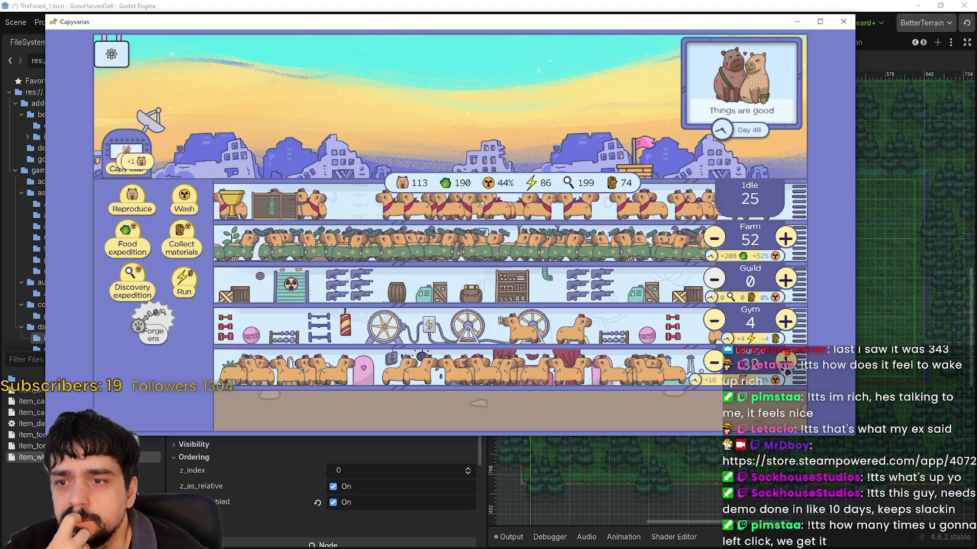
pyautogui.click(785, 362)
pyautogui.click(785, 362)
pyautogui.click(140, 205)
pyautogui.click(139, 206)
pyautogui.click(138, 206)
pyautogui.click(138, 208)
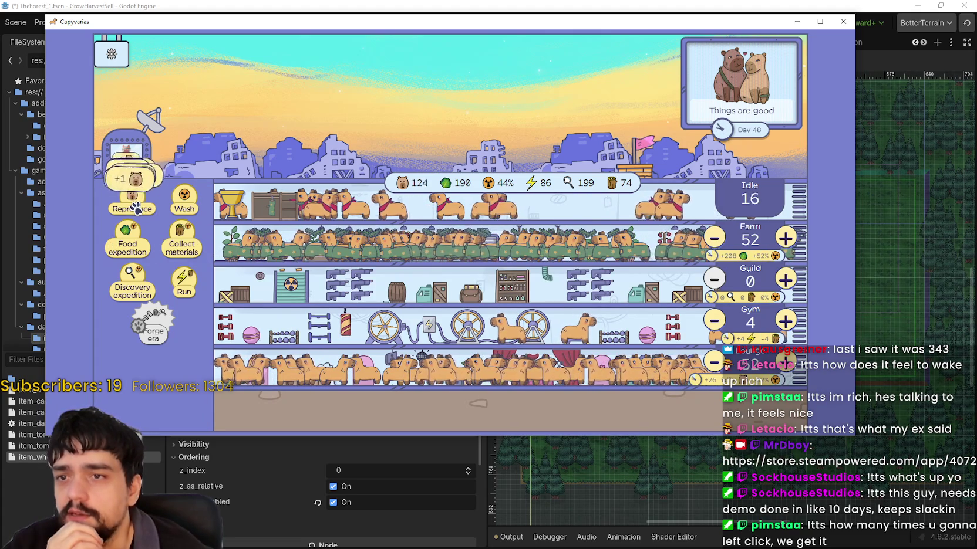
pyautogui.click(136, 208)
pyautogui.click(136, 209)
pyautogui.click(136, 208)
pyautogui.click(137, 209)
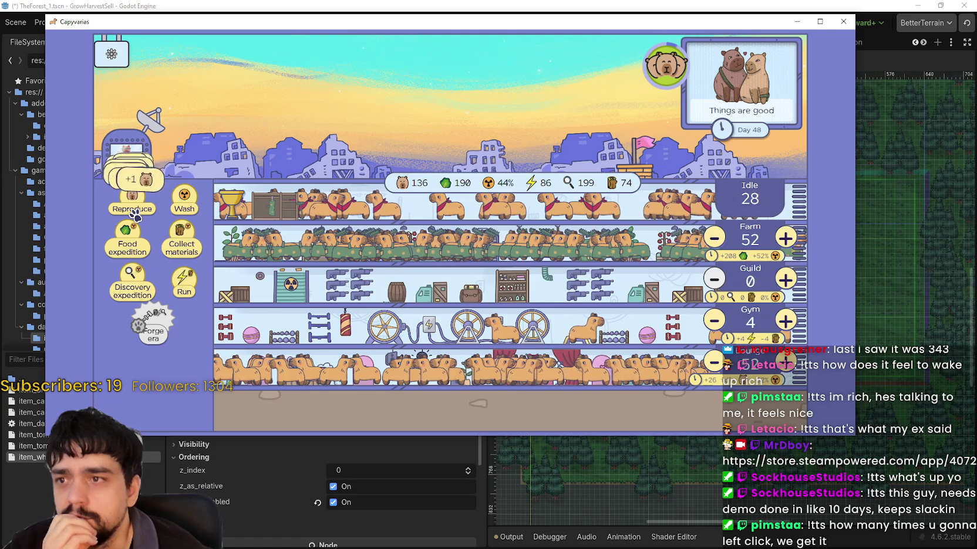
pyautogui.click(135, 210)
pyautogui.click(134, 209)
pyautogui.click(133, 209)
pyautogui.click(134, 209)
pyautogui.click(133, 208)
pyautogui.click(133, 208)
pyautogui.click(132, 208)
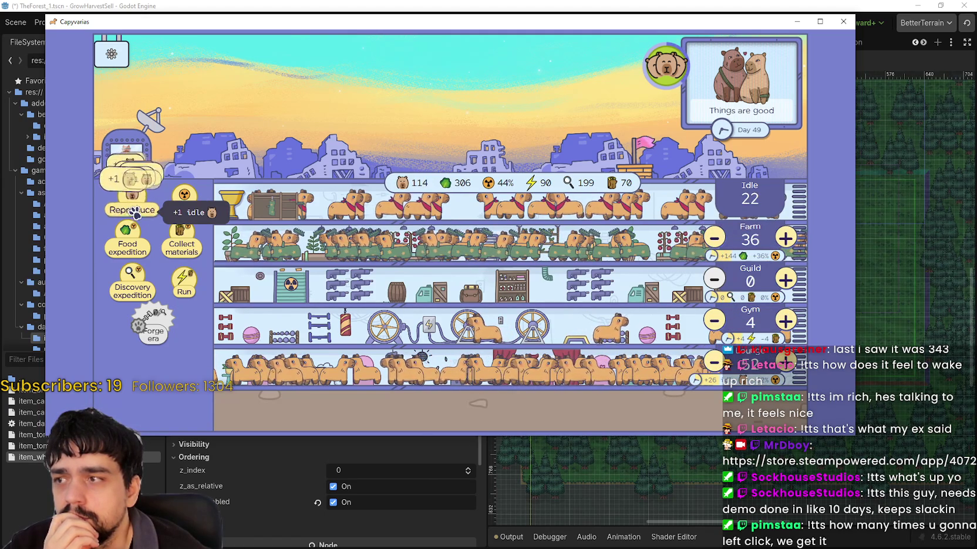
# - Wash the colony repeatedly to bring radiation down
pyautogui.click(134, 212)
pyautogui.click(134, 211)
pyautogui.click(188, 204)
pyautogui.click(187, 204)
pyautogui.click(189, 205)
pyautogui.click(189, 205)
pyautogui.click(191, 205)
pyautogui.click(191, 206)
pyautogui.click(190, 205)
pyautogui.click(191, 205)
pyautogui.click(190, 205)
pyautogui.click(191, 206)
pyautogui.click(190, 205)
pyautogui.click(191, 205)
pyautogui.click(190, 205)
pyautogui.click(190, 205)
# - Keep breeding until the colony reaches 225 capybaras
pyautogui.click(189, 205)
pyautogui.click(189, 205)
pyautogui.click(136, 208)
pyautogui.click(136, 208)
pyautogui.click(136, 208)
pyautogui.click(137, 209)
pyautogui.click(137, 209)
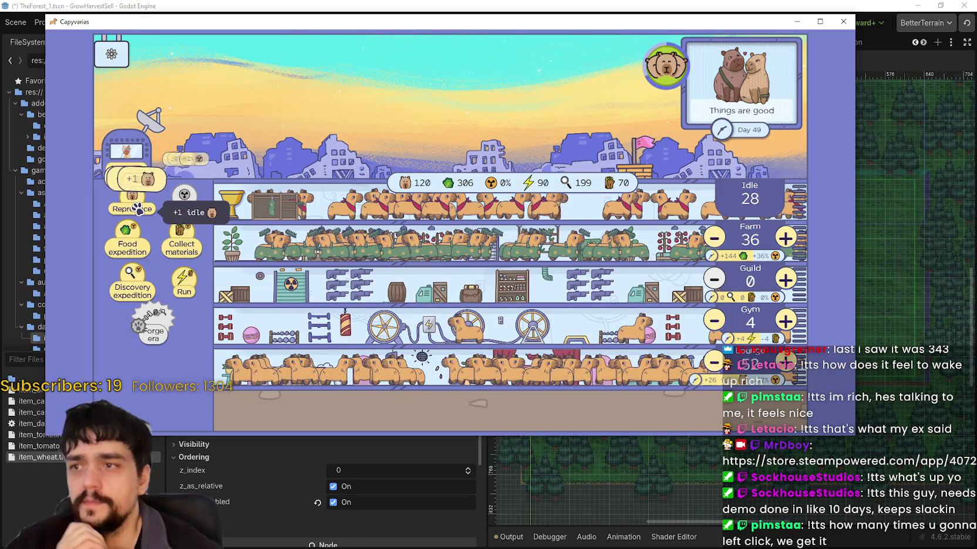
pyautogui.doubleClick(136, 209)
pyautogui.doubleClick(136, 209)
pyautogui.doubleClick(136, 208)
pyautogui.doubleClick(137, 209)
pyautogui.doubleClick(136, 208)
pyautogui.doubleClick(136, 208)
pyautogui.doubleClick(136, 209)
pyautogui.doubleClick(136, 208)
pyautogui.doubleClick(137, 209)
pyautogui.doubleClick(136, 208)
pyautogui.doubleClick(136, 208)
pyautogui.doubleClick(136, 208)
pyautogui.doubleClick(136, 209)
pyautogui.doubleClick(136, 208)
pyautogui.doubleClick(137, 209)
pyautogui.doubleClick(136, 209)
pyautogui.doubleClick(136, 208)
pyautogui.doubleClick(136, 208)
pyautogui.doubleClick(137, 208)
pyautogui.doubleClick(136, 208)
pyautogui.doubleClick(136, 208)
pyautogui.doubleClick(136, 209)
pyautogui.doubleClick(136, 209)
pyautogui.doubleClick(136, 208)
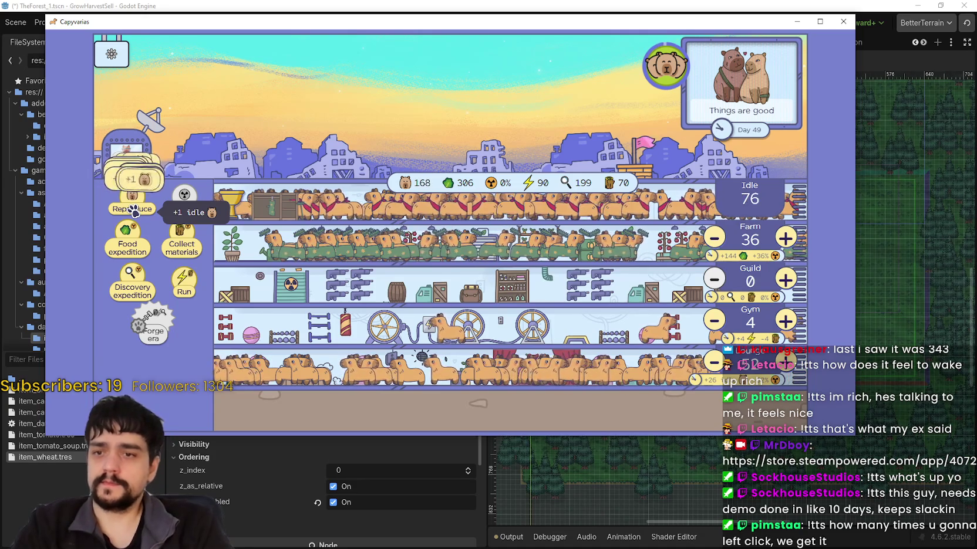
pyautogui.doubleClick(135, 210)
pyautogui.doubleClick(135, 210)
pyautogui.doubleClick(135, 210)
pyautogui.doubleClick(135, 209)
pyautogui.doubleClick(135, 209)
pyautogui.doubleClick(135, 210)
pyautogui.doubleClick(135, 210)
pyautogui.doubleClick(135, 210)
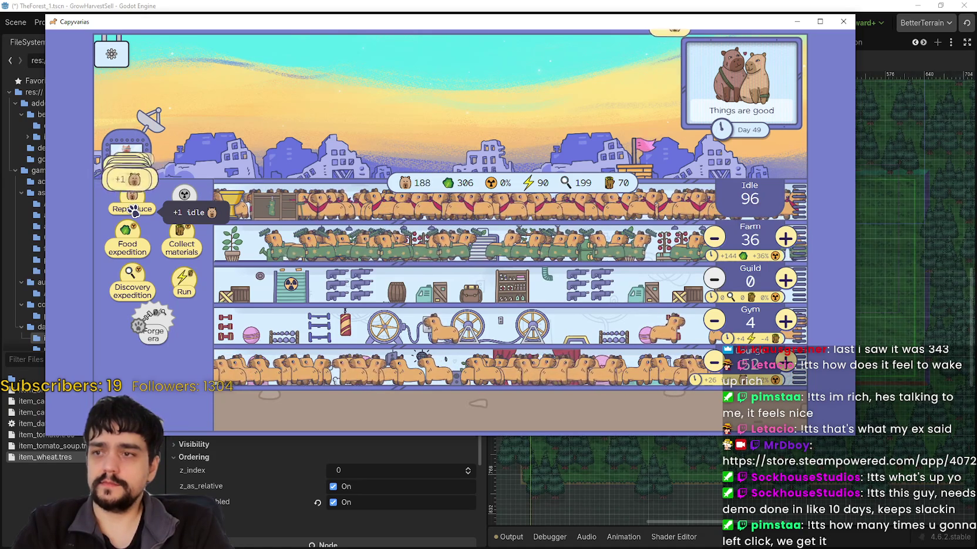
pyautogui.doubleClick(135, 209)
pyautogui.doubleClick(135, 210)
pyautogui.doubleClick(135, 209)
pyautogui.doubleClick(135, 210)
pyautogui.doubleClick(135, 209)
pyautogui.doubleClick(135, 209)
# - Staff the bottom row with idle capybaras, then trim it back to 100
pyautogui.doubleClick(785, 364)
pyautogui.doubleClick(786, 364)
pyautogui.doubleClick(785, 364)
pyautogui.doubleClick(785, 364)
pyautogui.doubleClick(785, 364)
pyautogui.doubleClick(786, 364)
pyautogui.doubleClick(786, 364)
pyautogui.doubleClick(785, 364)
pyautogui.tripleClick(785, 362)
pyautogui.tripleClick(785, 363)
pyautogui.tripleClick(785, 363)
pyautogui.tripleClick(786, 363)
pyautogui.tripleClick(785, 362)
pyautogui.tripleClick(786, 363)
pyautogui.tripleClick(786, 362)
pyautogui.tripleClick(786, 363)
pyautogui.doubleClick(785, 363)
pyautogui.doubleClick(786, 363)
pyautogui.click(786, 363)
pyautogui.doubleClick(716, 362)
pyautogui.doubleClick(715, 363)
pyautogui.doubleClick(714, 363)
pyautogui.doubleClick(714, 362)
pyautogui.doubleClick(715, 362)
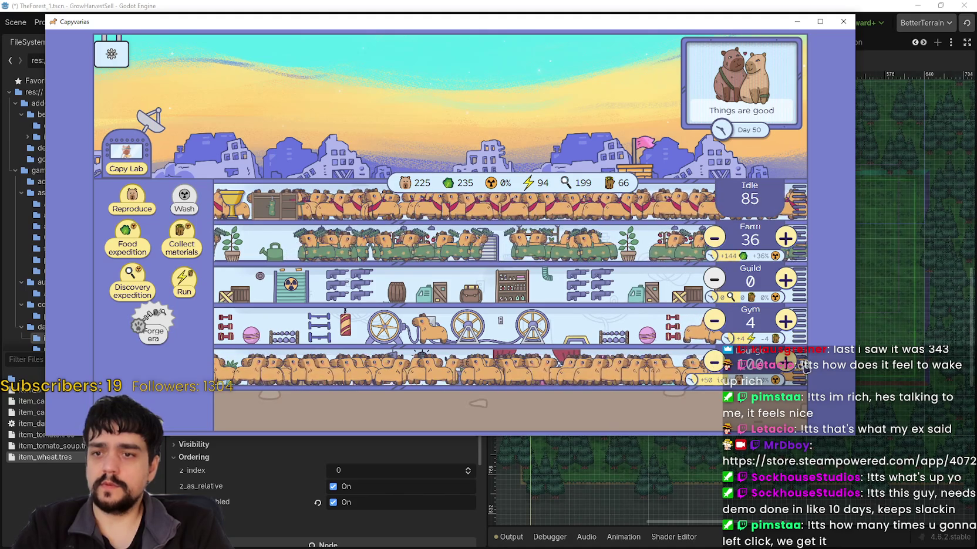
# - Raise the Farm workforce to 70 capybaras
pyautogui.tripleClick(784, 237)
pyautogui.doubleClick(787, 237)
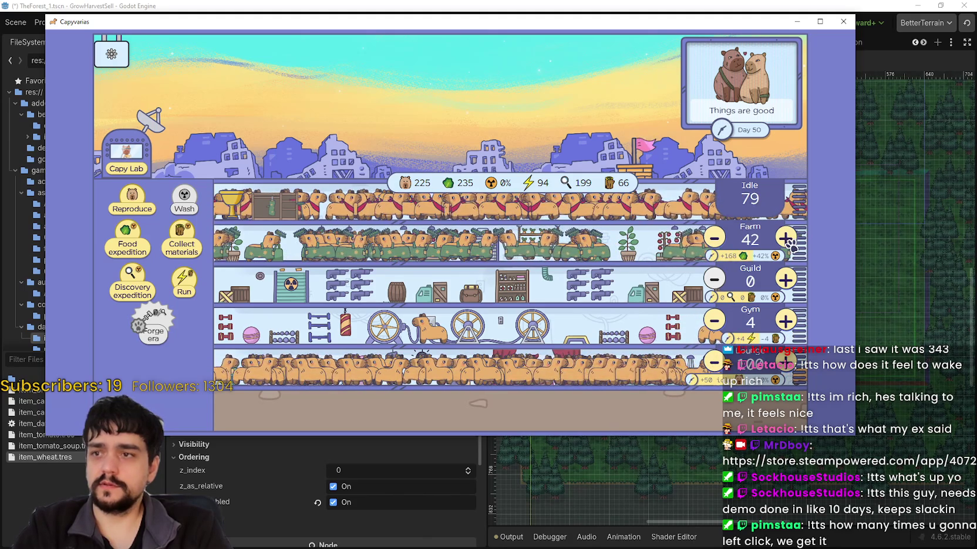
pyautogui.tripleClick(787, 238)
pyautogui.tripleClick(787, 238)
pyautogui.doubleClick(786, 238)
pyautogui.doubleClick(786, 237)
pyautogui.doubleClick(786, 238)
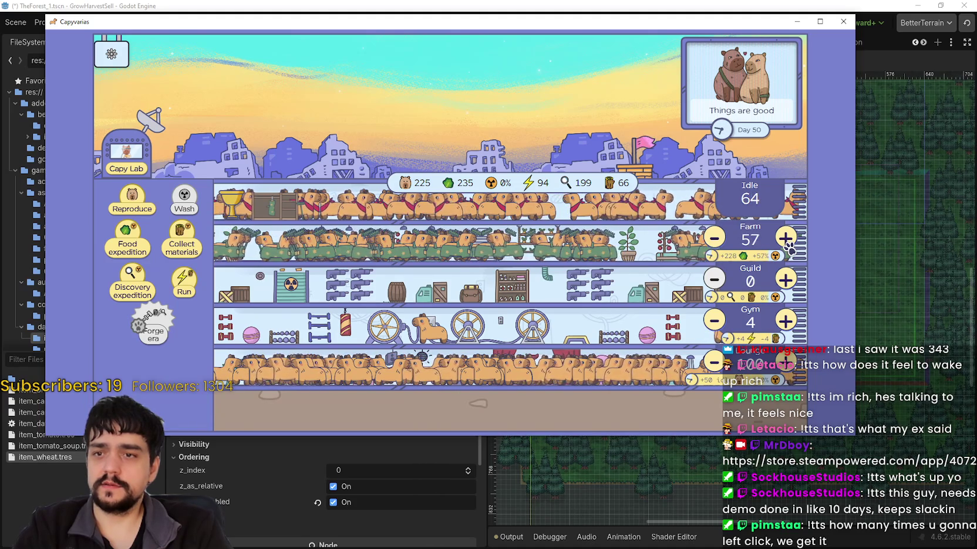
pyautogui.doubleClick(786, 239)
pyautogui.doubleClick(786, 239)
pyautogui.doubleClick(786, 239)
pyautogui.doubleClick(786, 239)
pyautogui.click(787, 247)
pyautogui.click(787, 247)
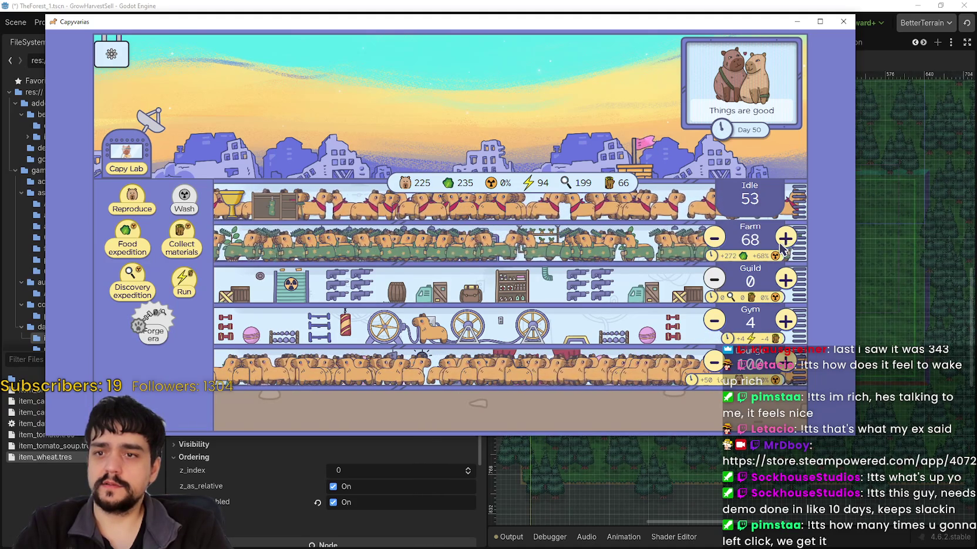
pyautogui.doubleClick(786, 248)
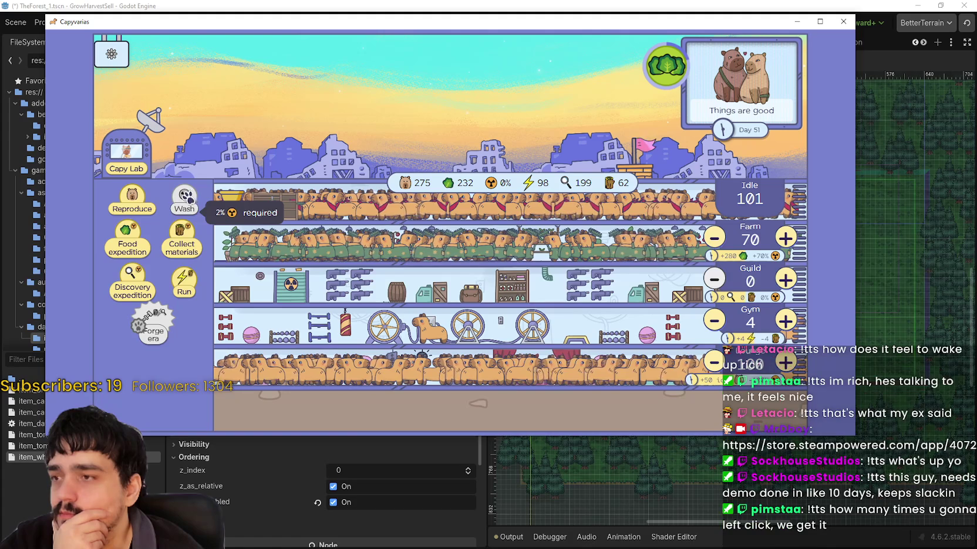
# - Collect the cabbage event's vegetable reward and fill the Farm up to 100 capybaras
pyautogui.click(659, 75)
pyautogui.click(455, 300)
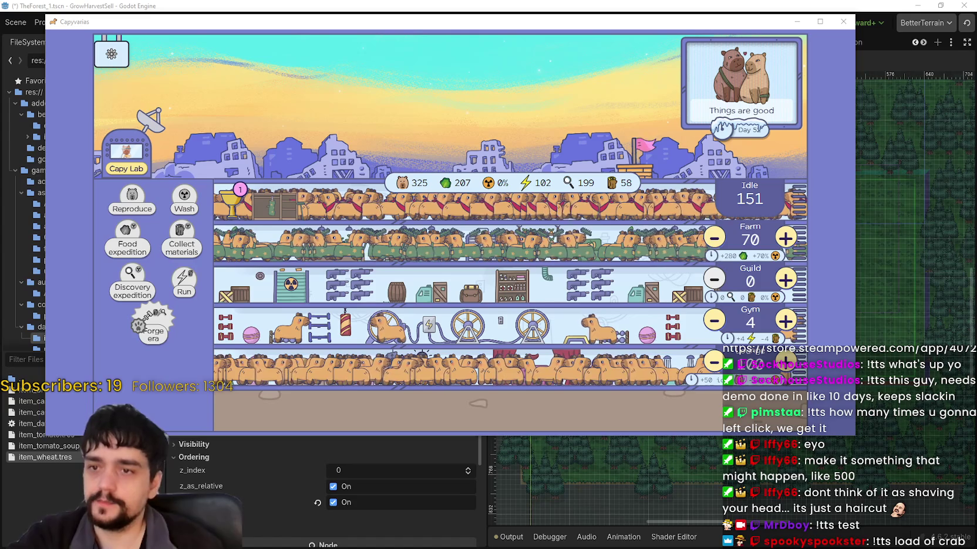
pyautogui.click(786, 237)
pyautogui.click(786, 237)
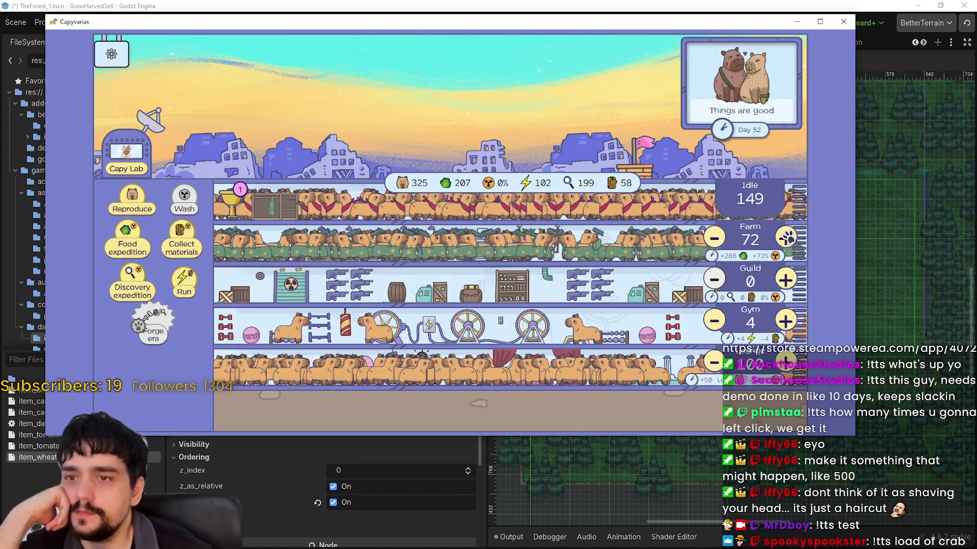
pyautogui.tripleClick(786, 237)
pyautogui.doubleClick(786, 237)
pyautogui.doubleClick(786, 237)
pyautogui.doubleClick(787, 237)
pyautogui.doubleClick(787, 237)
pyautogui.doubleClick(787, 237)
pyautogui.doubleClick(787, 237)
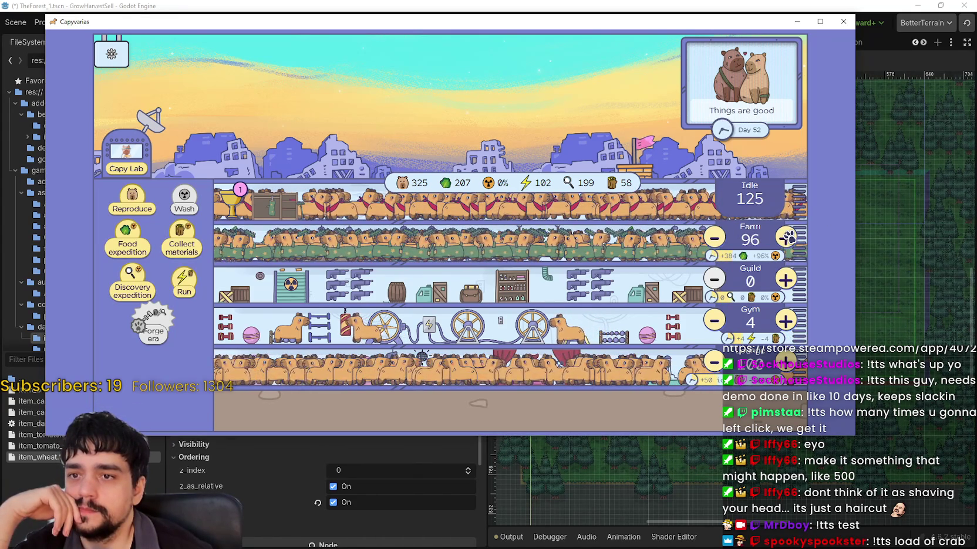
pyautogui.doubleClick(787, 237)
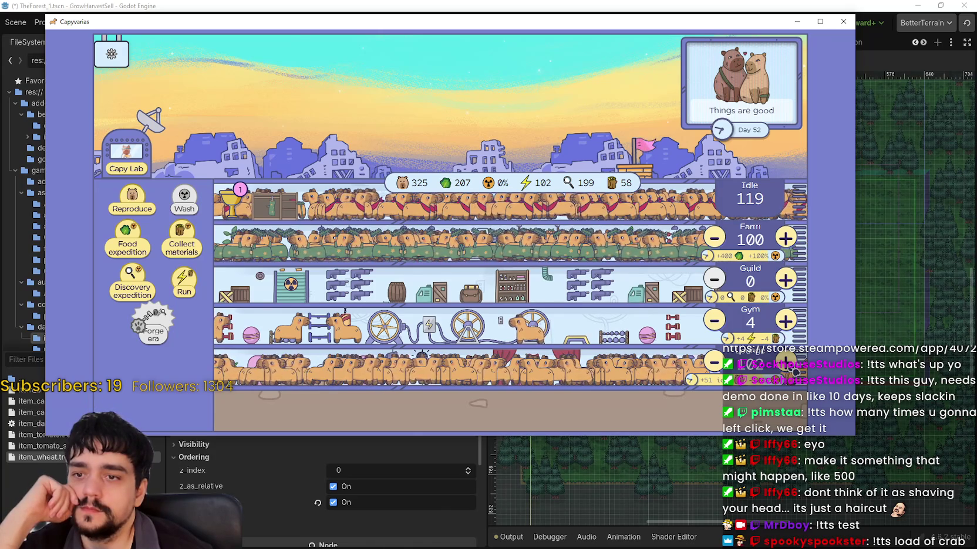
# - Assign more idle capybaras to the bottom row, bringing its yield to +56
pyautogui.doubleClick(793, 370)
pyautogui.doubleClick(794, 370)
pyautogui.doubleClick(793, 371)
pyautogui.doubleClick(794, 370)
pyautogui.doubleClick(795, 371)
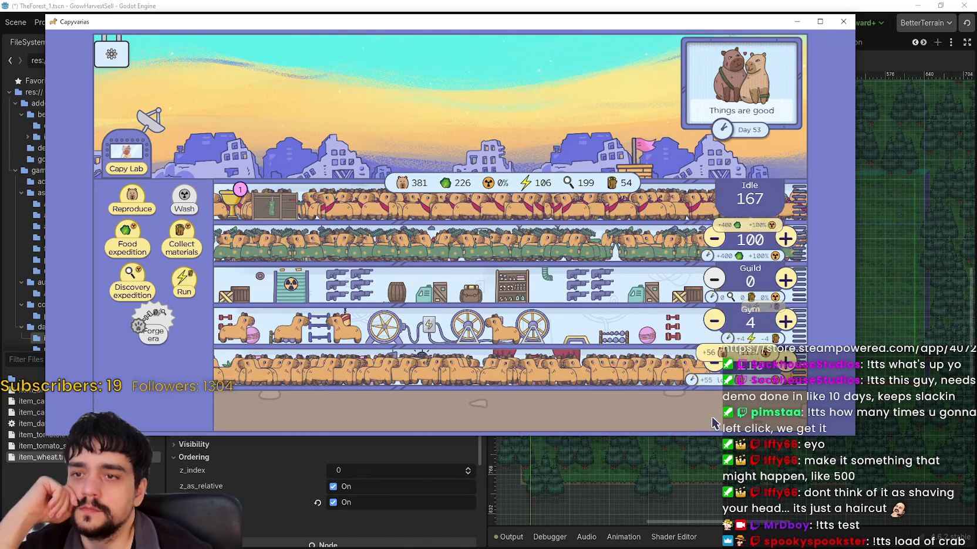
# - Breed one more capybara and shift the game window aside to reveal Godot's files
pyautogui.click(125, 220)
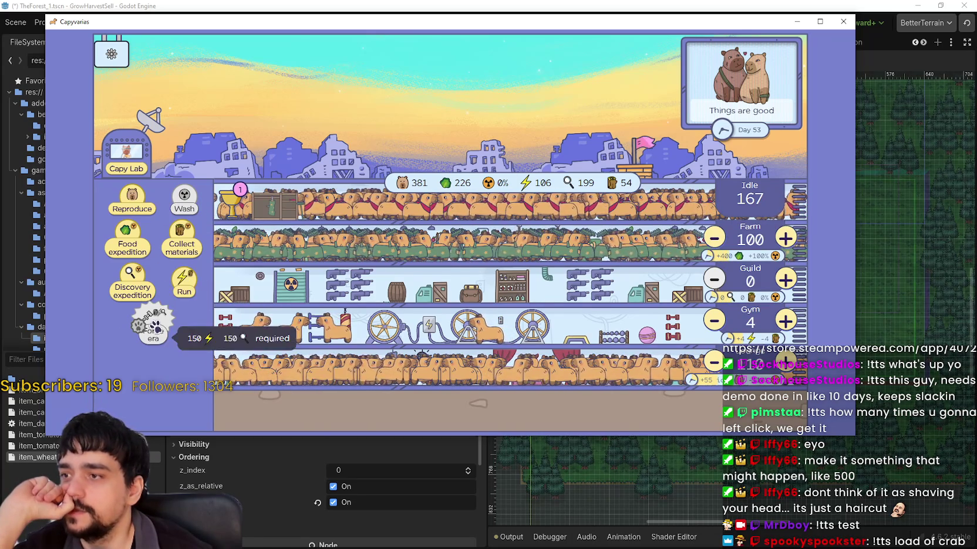
pyautogui.moveTo(148, 16); pyautogui.dragTo(232, 15)
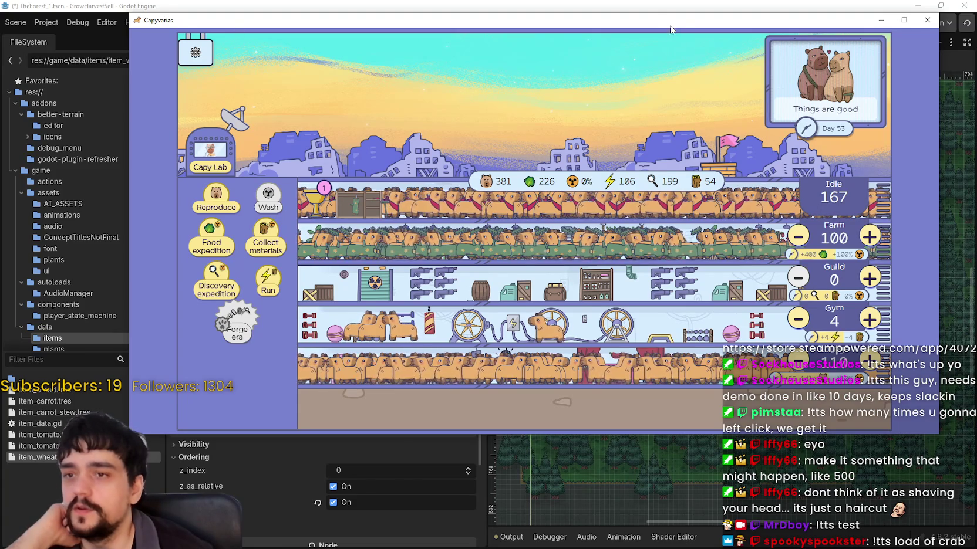
pyautogui.moveTo(677, 21); pyautogui.dragTo(670, 23)
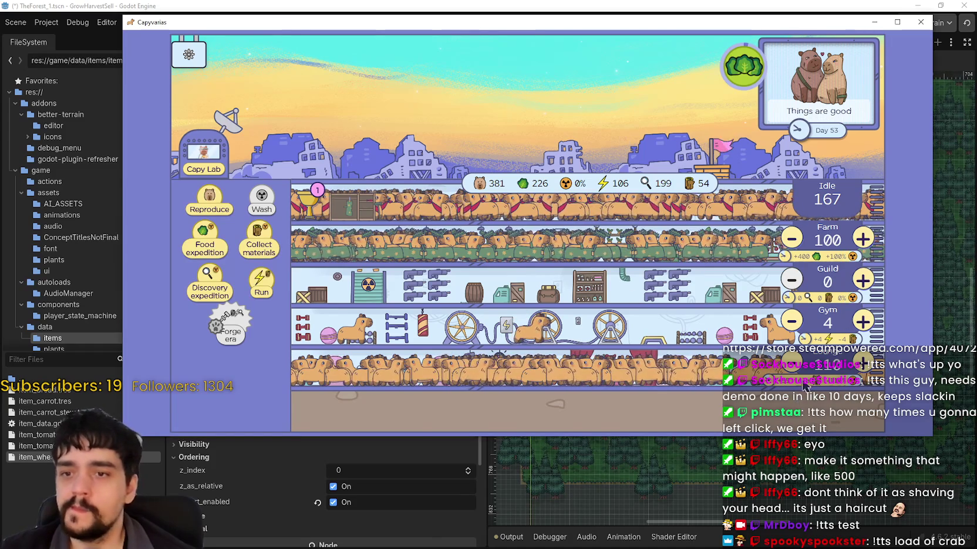
# - Collect the ready cabbage harvest, then close Capyvarias with F8
pyautogui.click(742, 67)
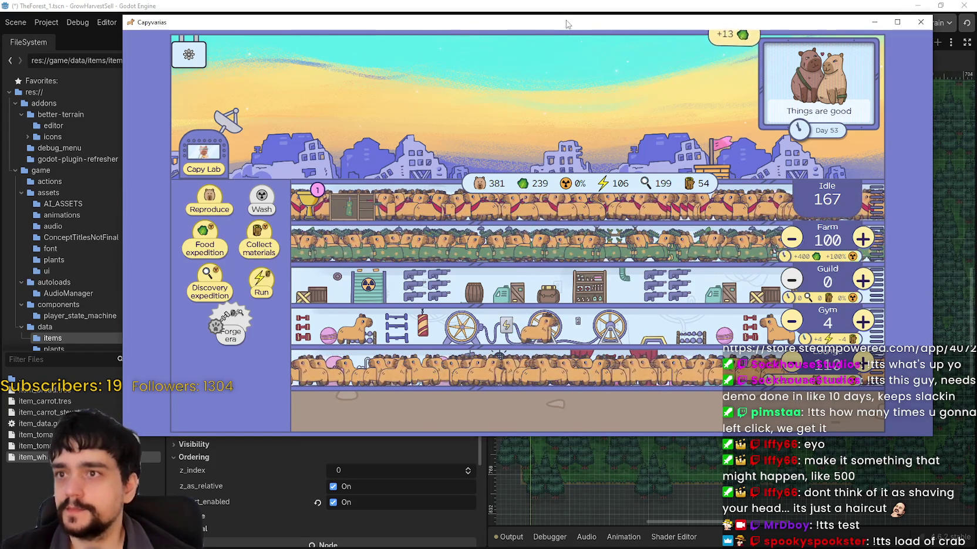
pyautogui.press('F8')
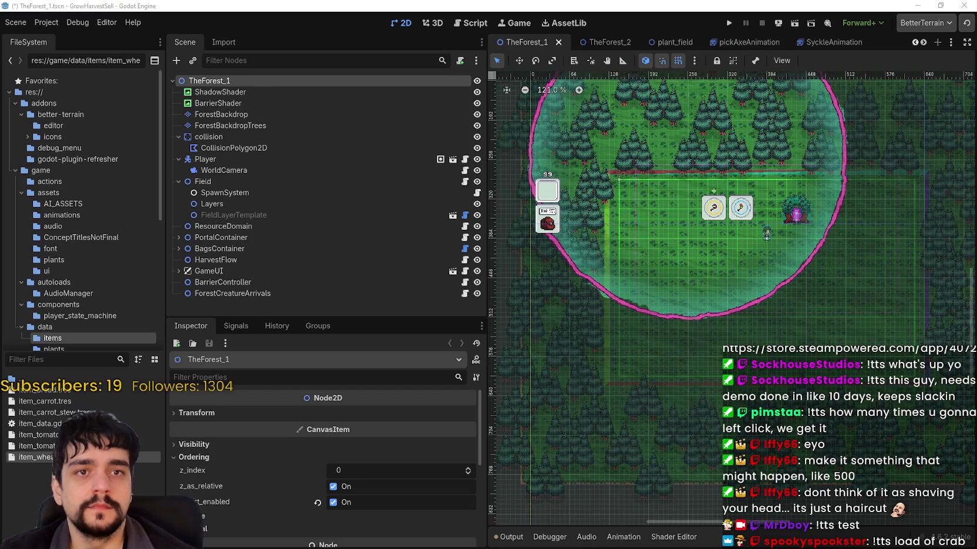
pyautogui.scroll(2, 634, 297)
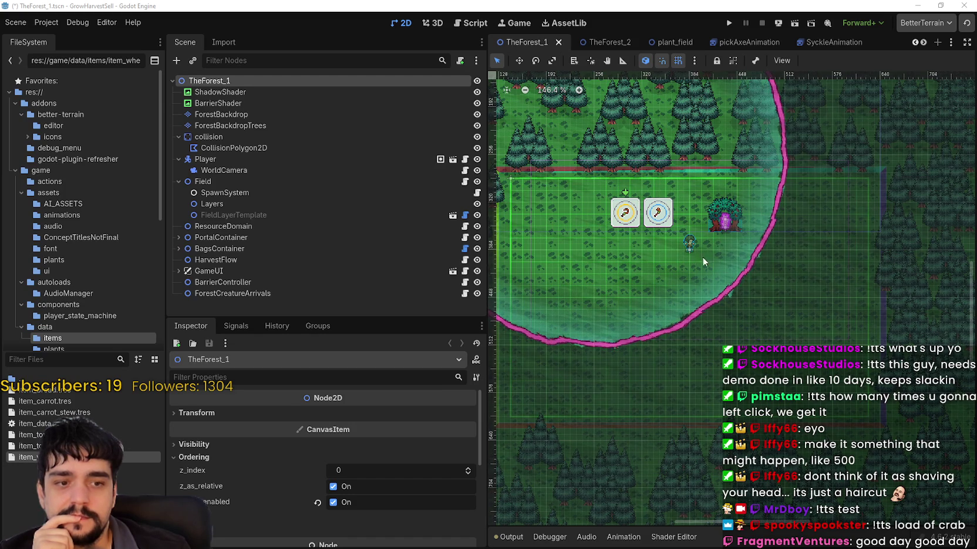
# - Scroll around the 2D viewport and save TheForest_1 with Ctrl+S
pyautogui.scroll(-1, 701, 265)
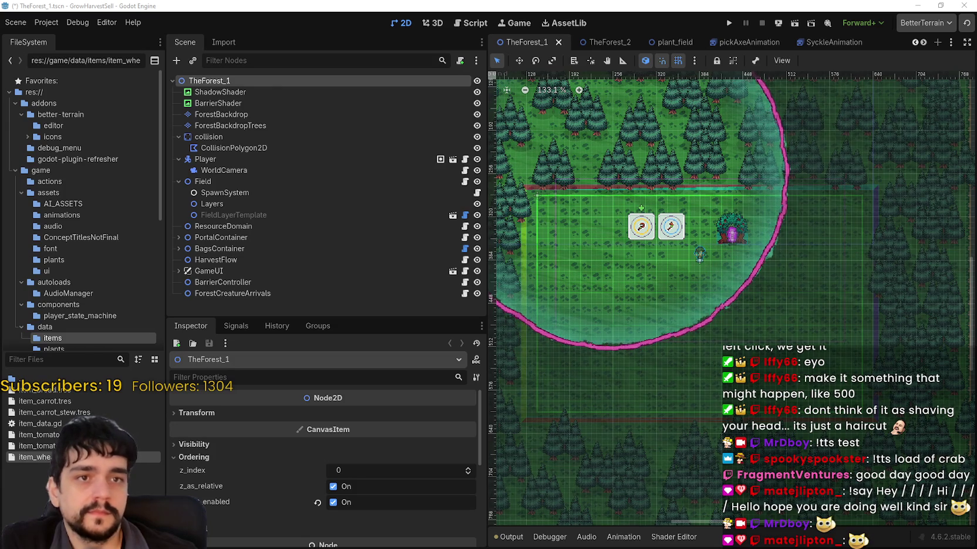
pyautogui.hscroll(-2, 775, 267)
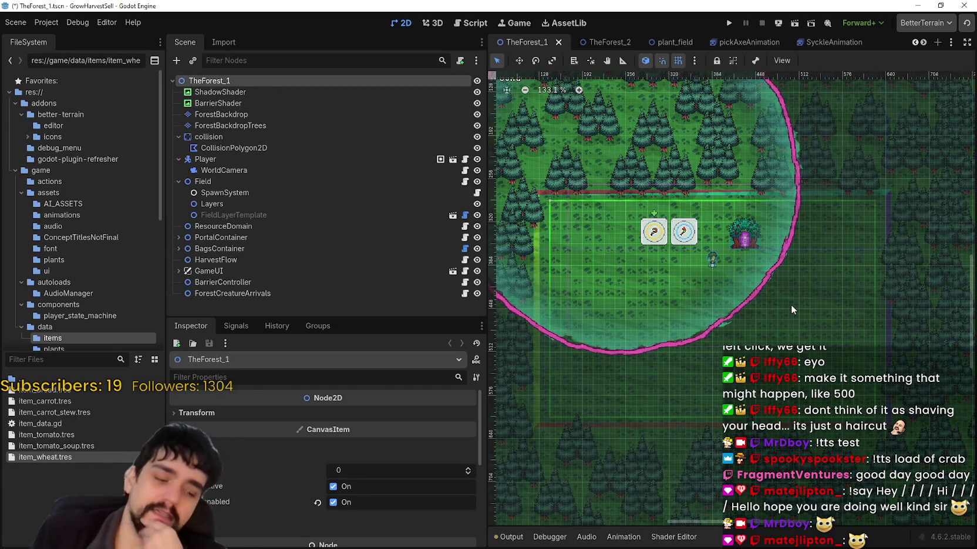
pyautogui.hotkey('ctrl', 's')
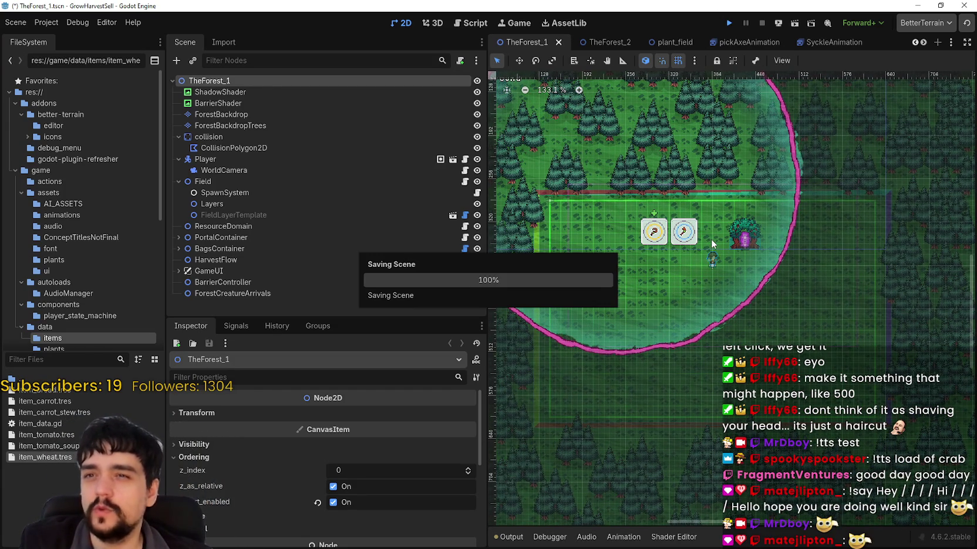
# - Run the project with F5, start from the loaded save, then switch to SteamDB
pyautogui.press('F5')
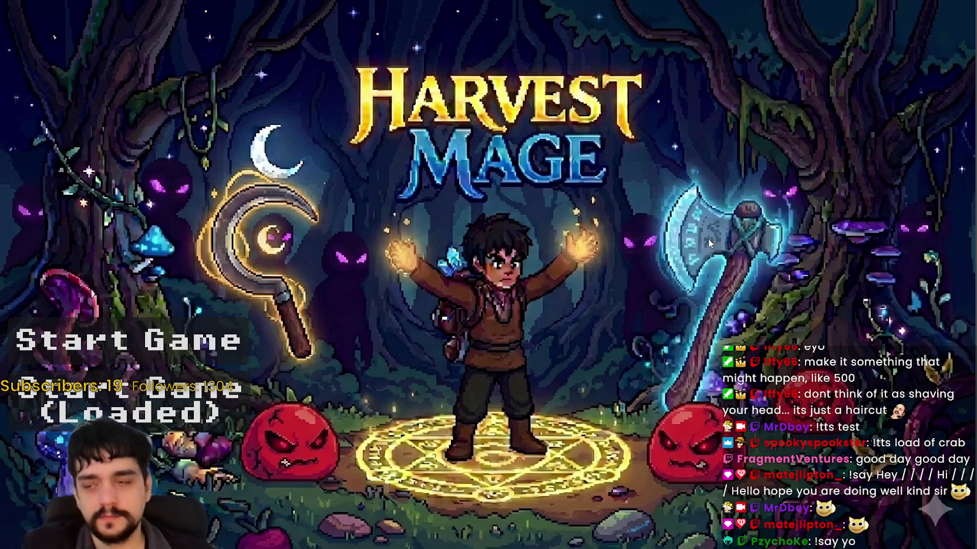
pyautogui.click(129, 411)
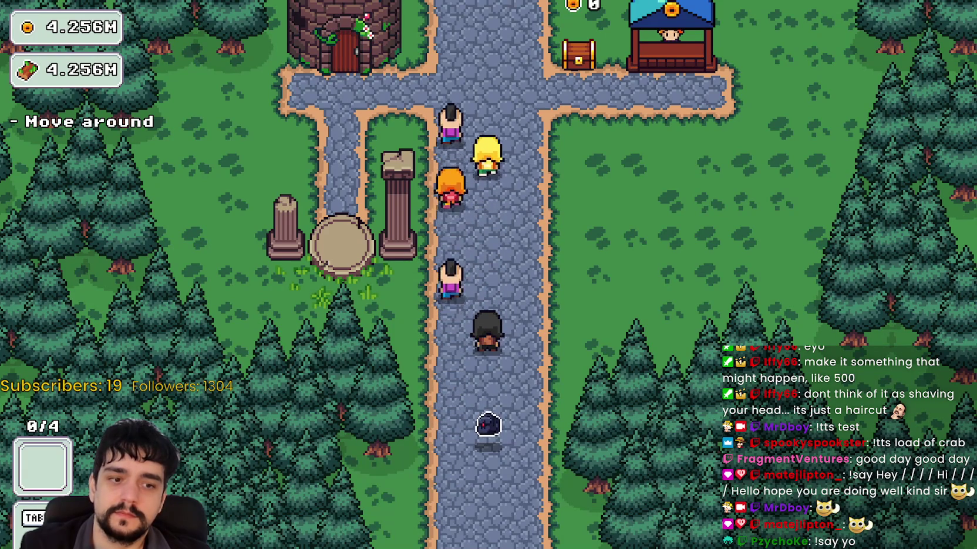
pyautogui.hotkey('alt', 'Tab')
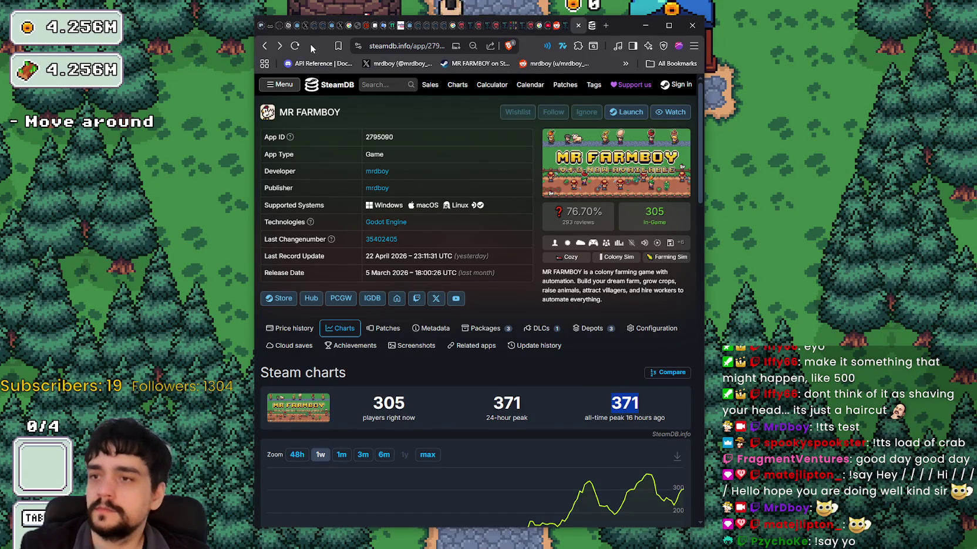
pyautogui.moveTo(620, 27); pyautogui.dragTo(556, 17)
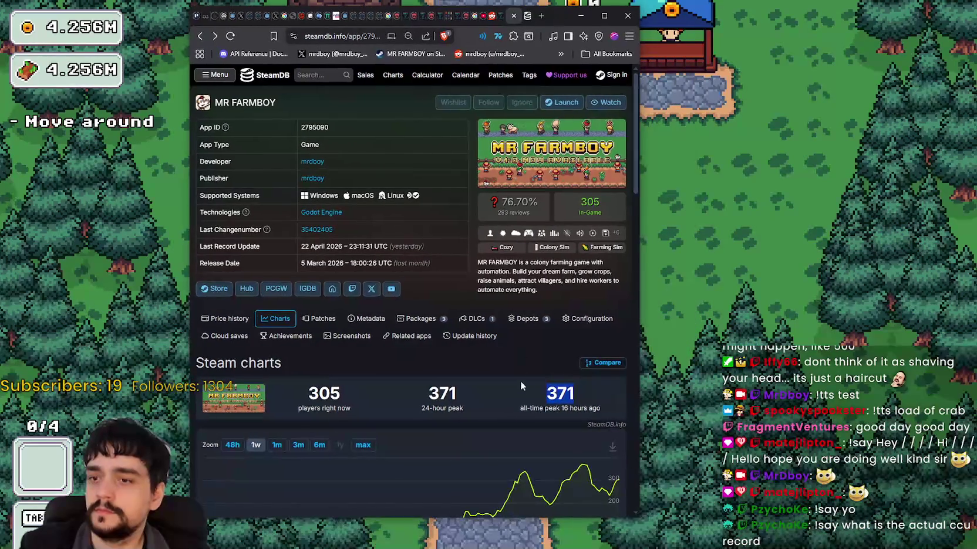
pyautogui.scroll(-1, 518, 368)
pyautogui.moveTo(607, 449)
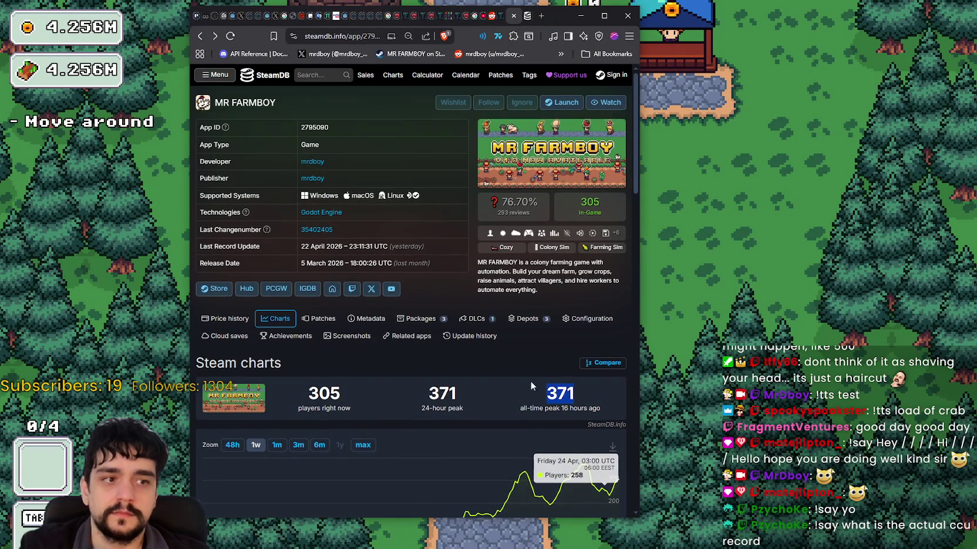
pyautogui.scroll(1, 614, 434)
pyautogui.doubleClick(443, 394)
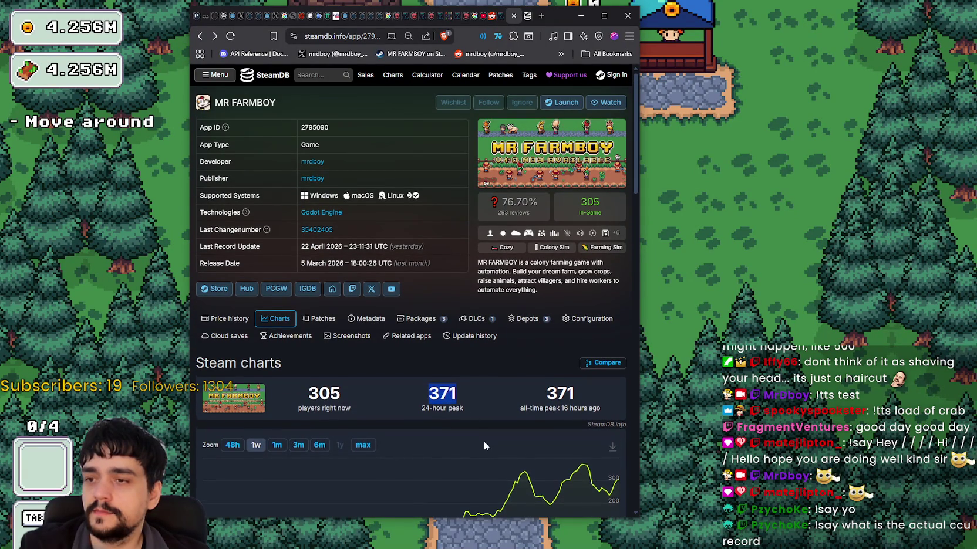
pyautogui.scroll(-1, 485, 442)
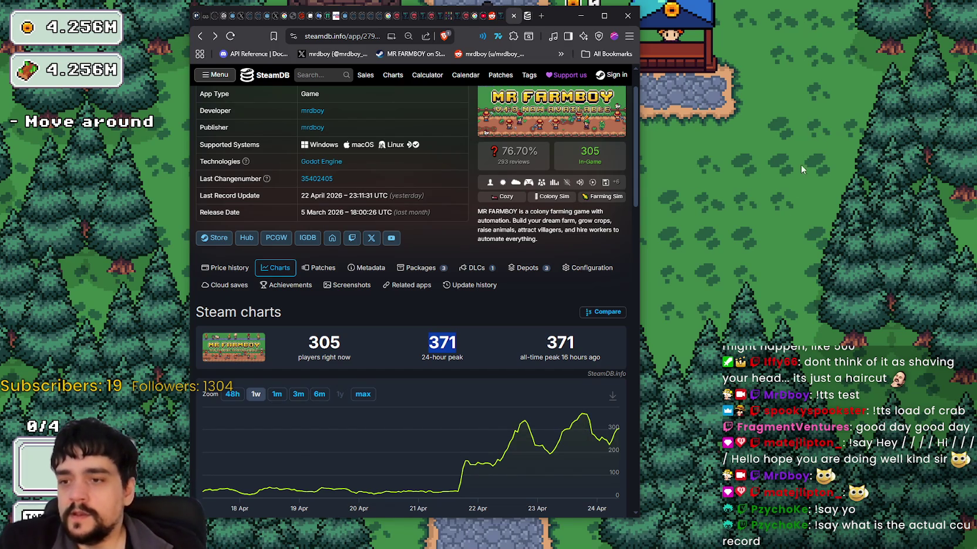
pyautogui.click(749, 271)
# - Walk the player through the Mage Tower to the portal and travel to The Forest stage
pyautogui.press('w')
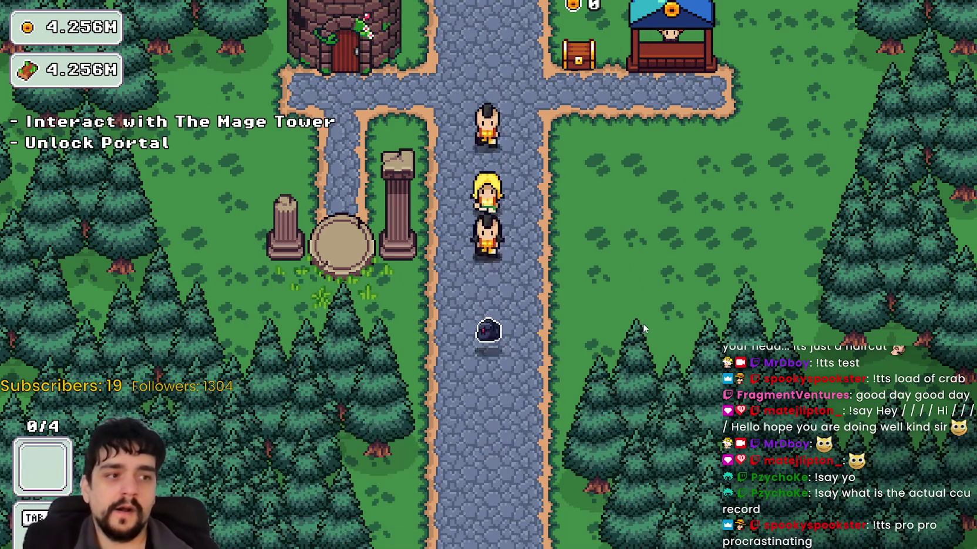
pyautogui.press('a')
pyautogui.press('w')
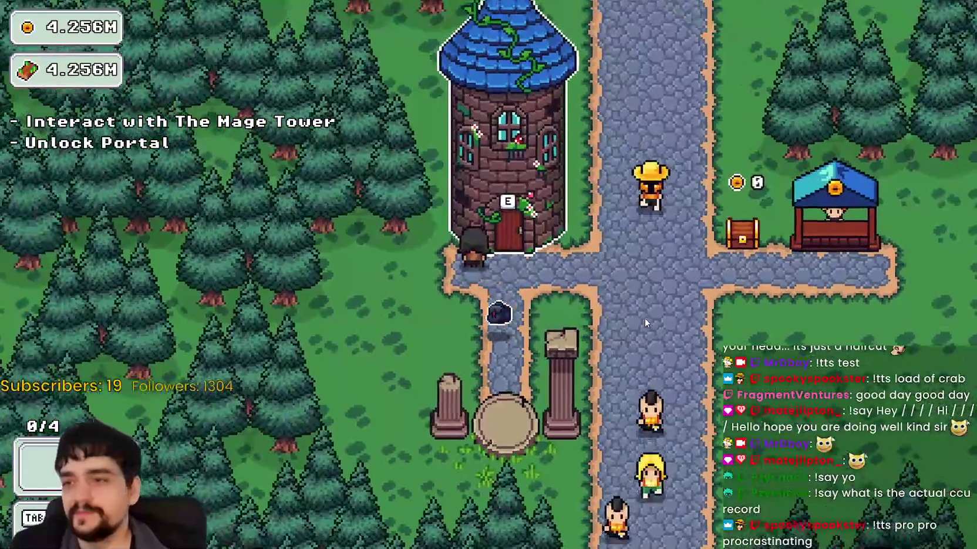
pyautogui.press('s')
pyautogui.press('e')
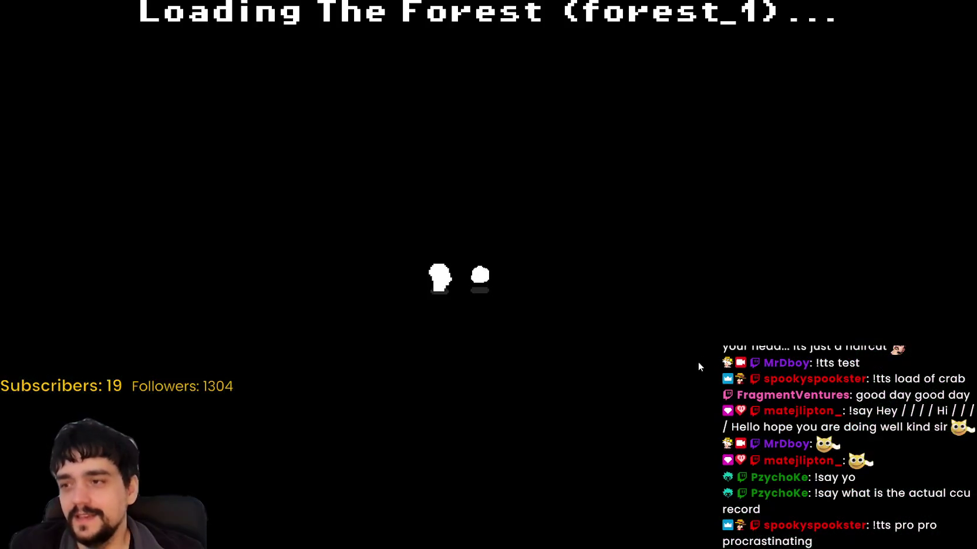
pyautogui.press('d')
# - Walk through the forest toward the plants and swing the axe at them
pyautogui.press('d')
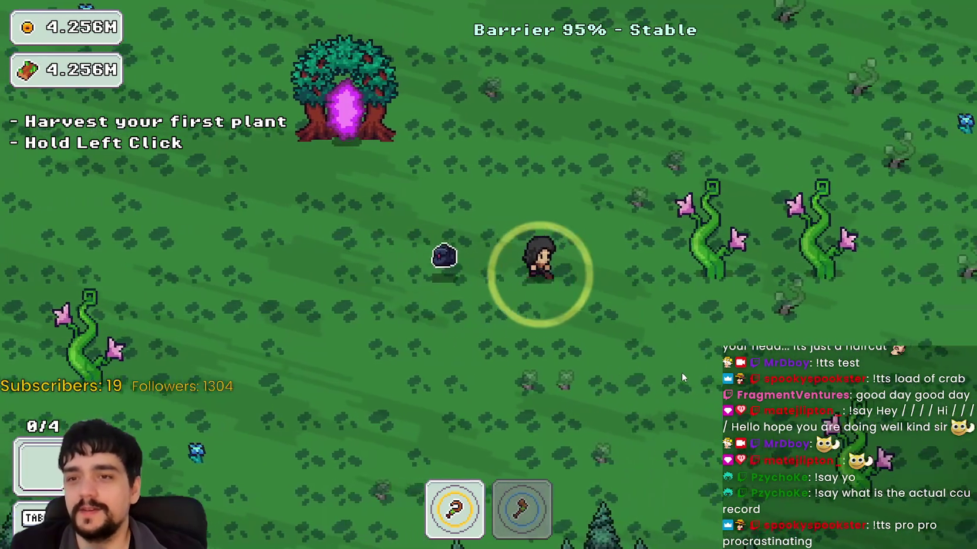
pyautogui.press('d')
pyautogui.press('s')
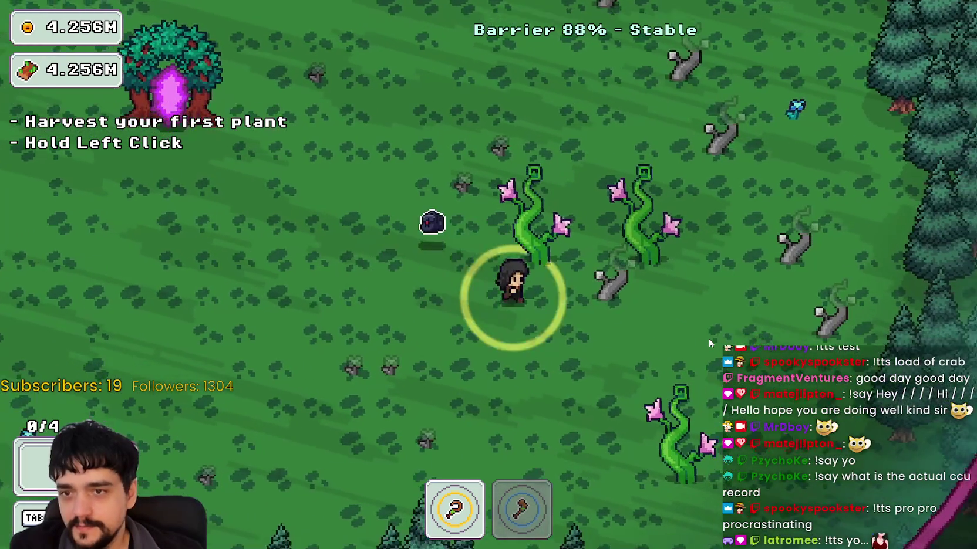
pyautogui.press('d')
pyautogui.press('s')
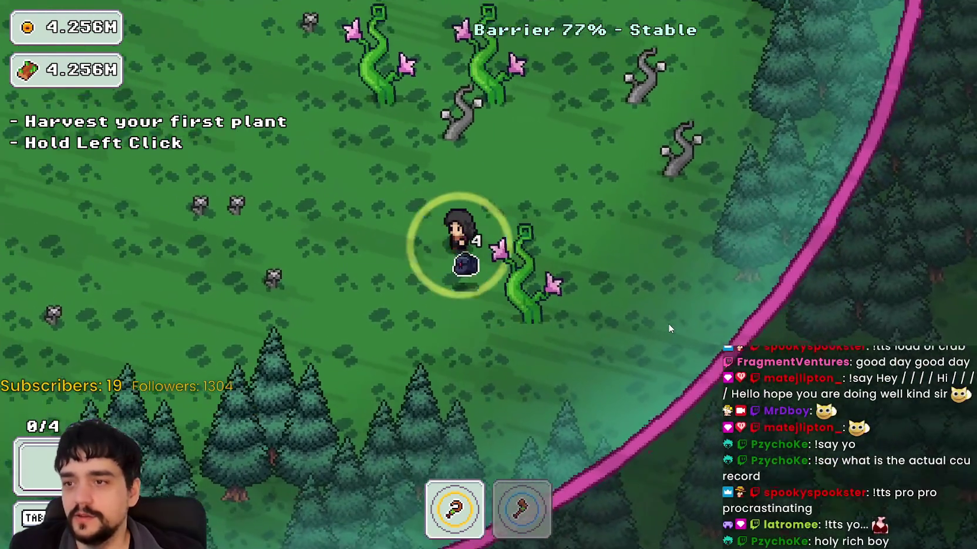
pyautogui.press('w')
pyautogui.press('a')
pyautogui.press('2')
pyautogui.click(668, 328)
pyautogui.press('w')
pyautogui.press('a')
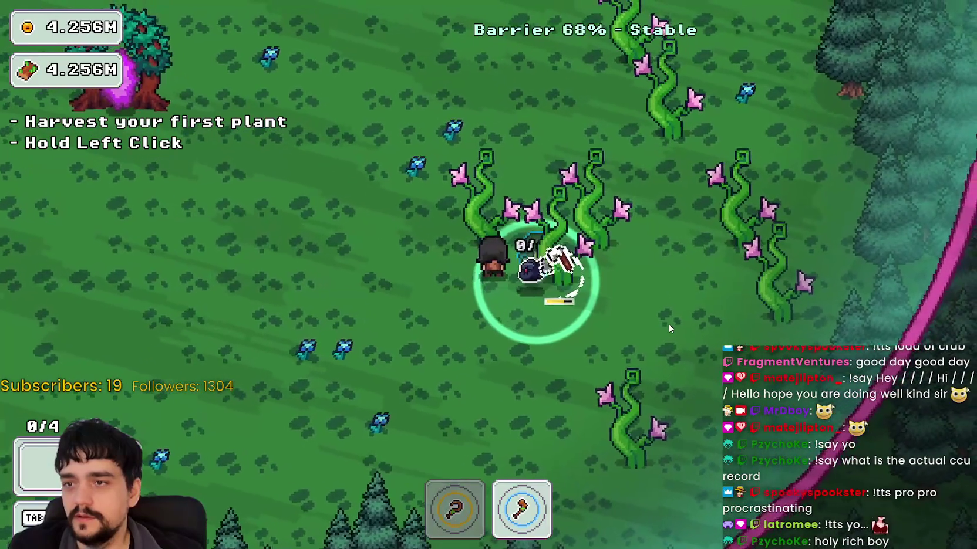
pyautogui.press('1')
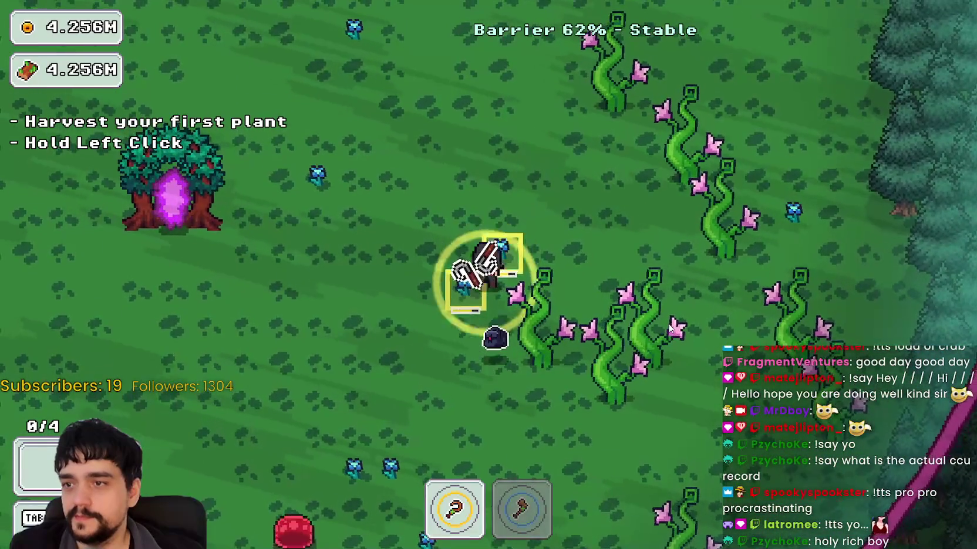
# - Move down-left into the vine patch and hold to harvest the vines
pyautogui.press('s')
pyautogui.press('a')
pyautogui.press('2')
pyautogui.press('s')
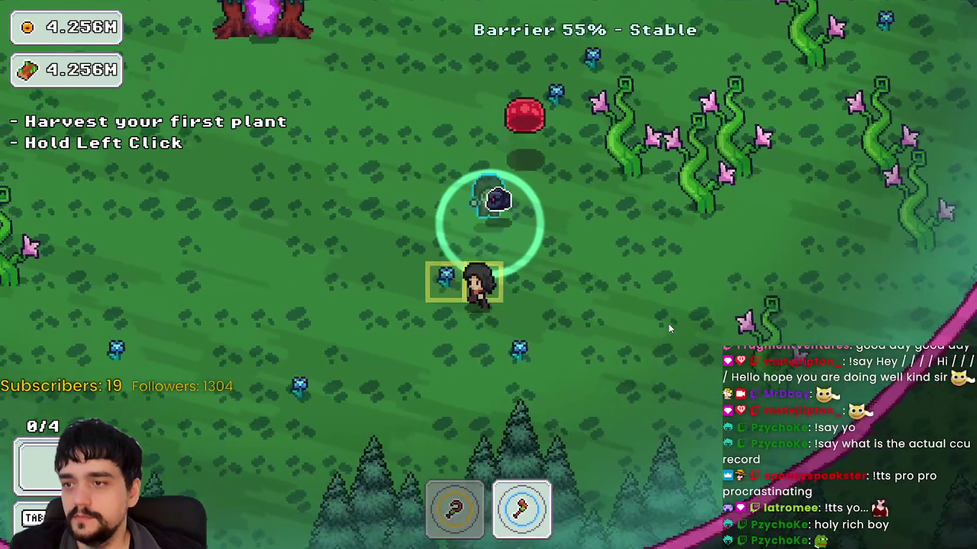
pyautogui.press('w')
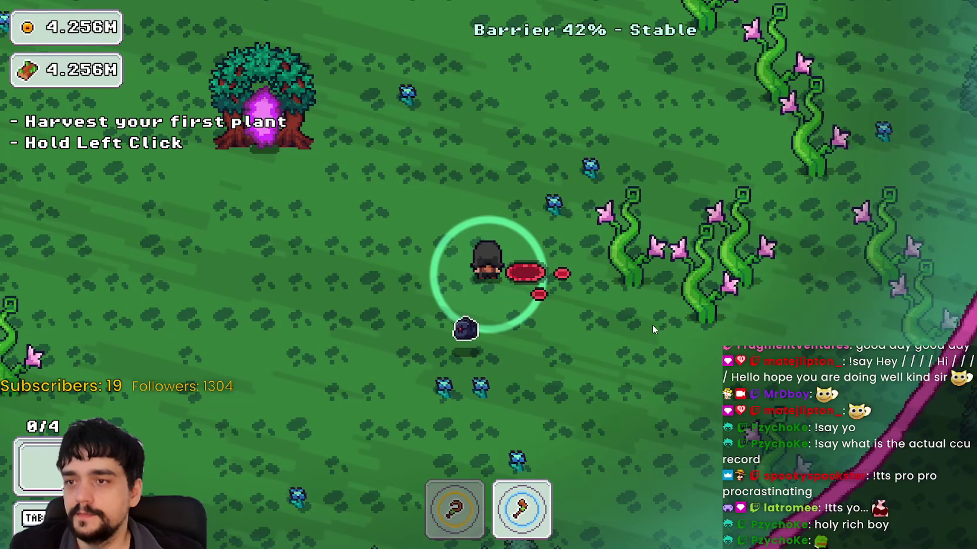
pyautogui.press('d')
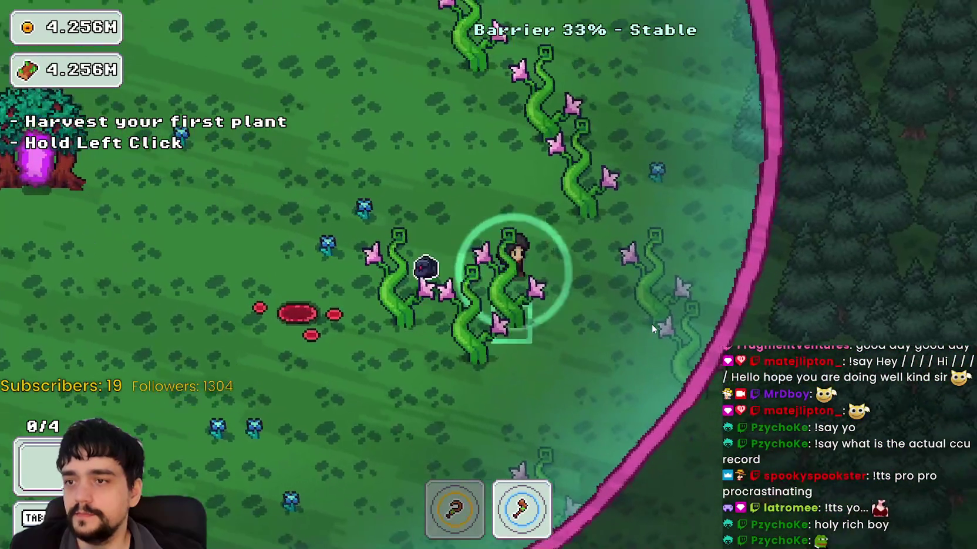
pyautogui.moveTo(652, 324); pyautogui.dragTo(627, 315)
# - Walk into the portal tree to end the stage, then return to the Godot editor
pyautogui.press('a')
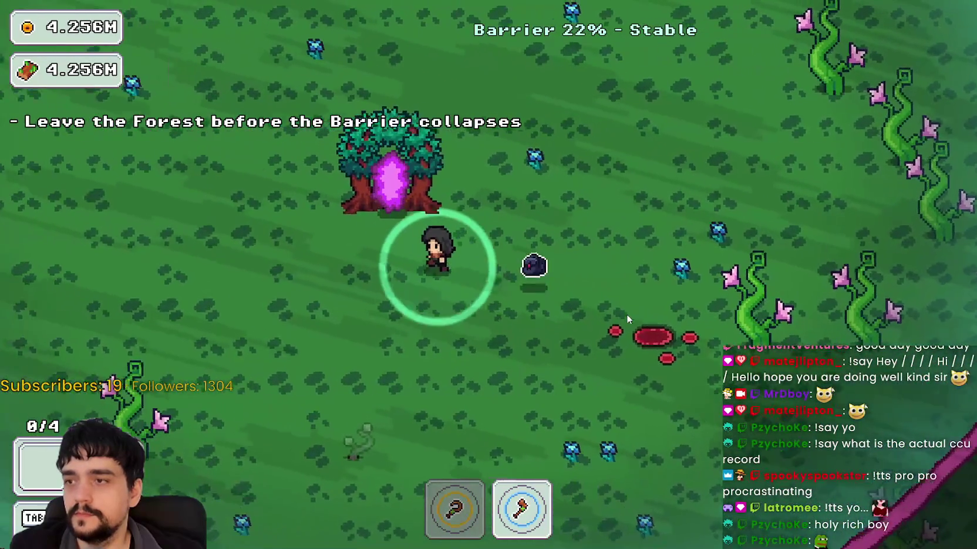
pyautogui.press('w')
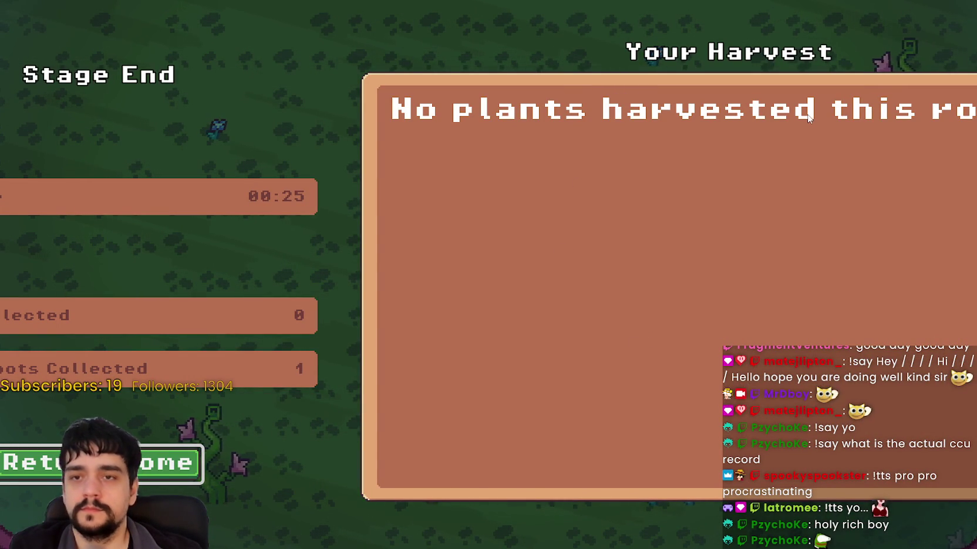
pyautogui.hotkey('alt', 'Tab')
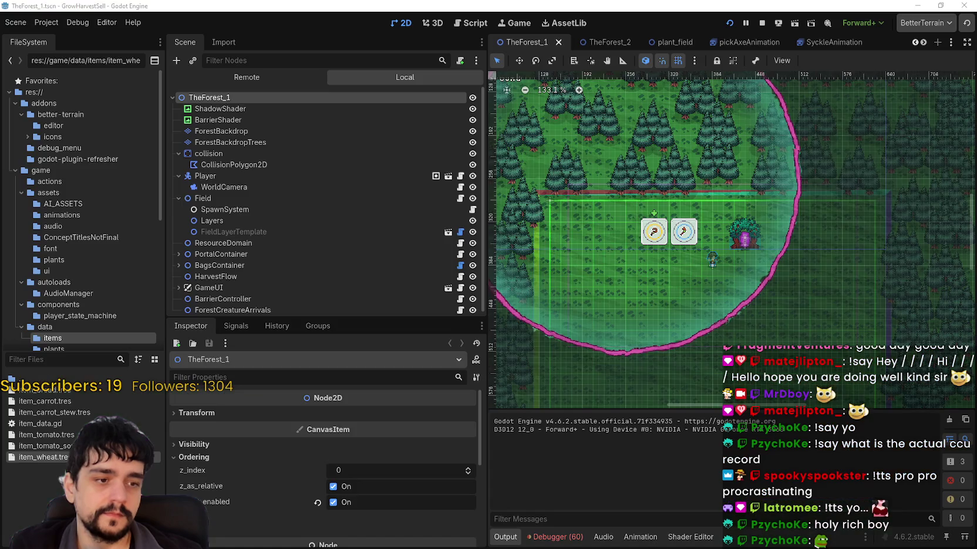
# - Search the project for 'no plants harvested' and open the match in forest_end_window.gd
pyautogui.hotkey('ctrl', 'shift', 'f')
pyautogui.write('no plants harvested')
pyautogui.press('Return')
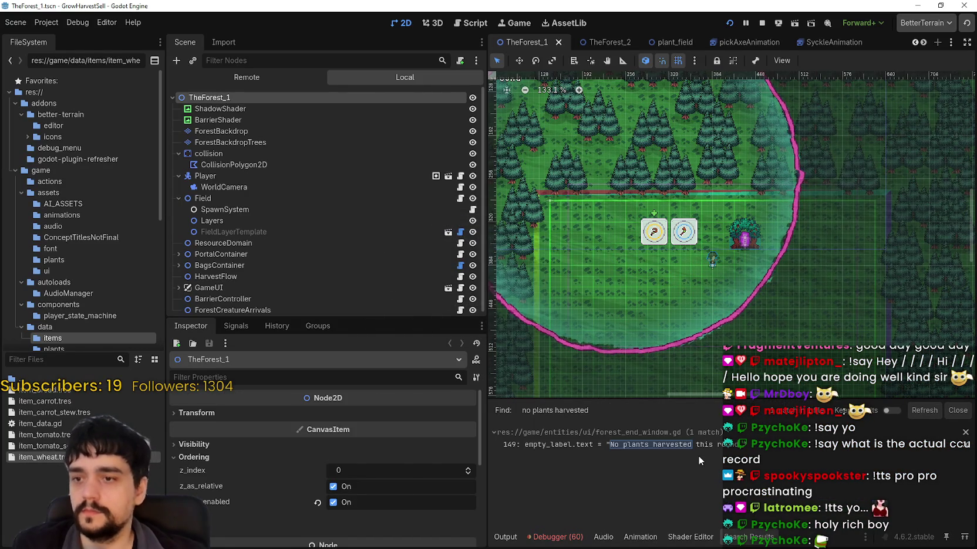
pyautogui.click(696, 444)
# - Widen the script area and place the caret at the end of line 149
pyautogui.scroll(-1, 745, 255)
pyautogui.hscroll(-3, 802, 171)
pyautogui.click(791, 172)
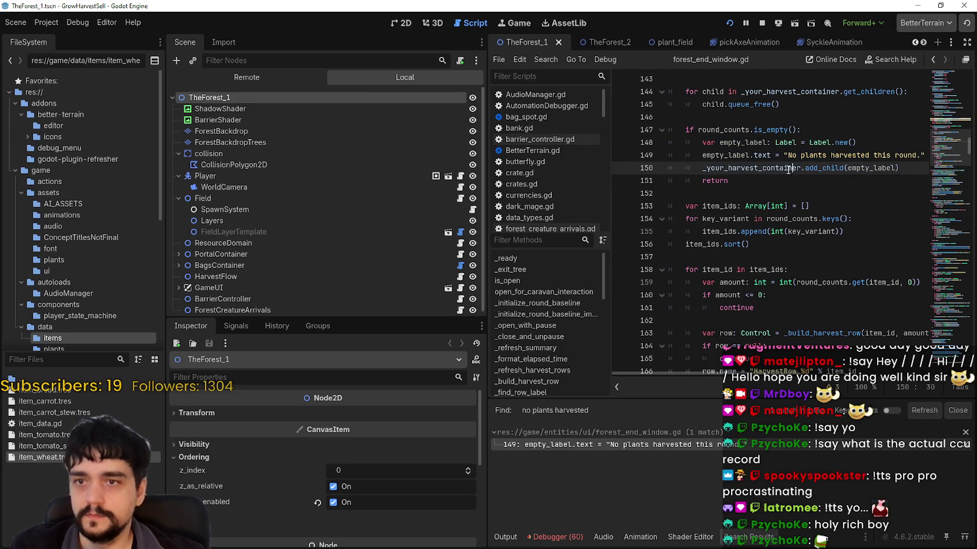
pyautogui.moveTo(487, 291)
pyautogui.mouseDown()
pyautogui.moveTo(240, 291)
pyautogui.moveTo(284, 290)
pyautogui.mouseUp()
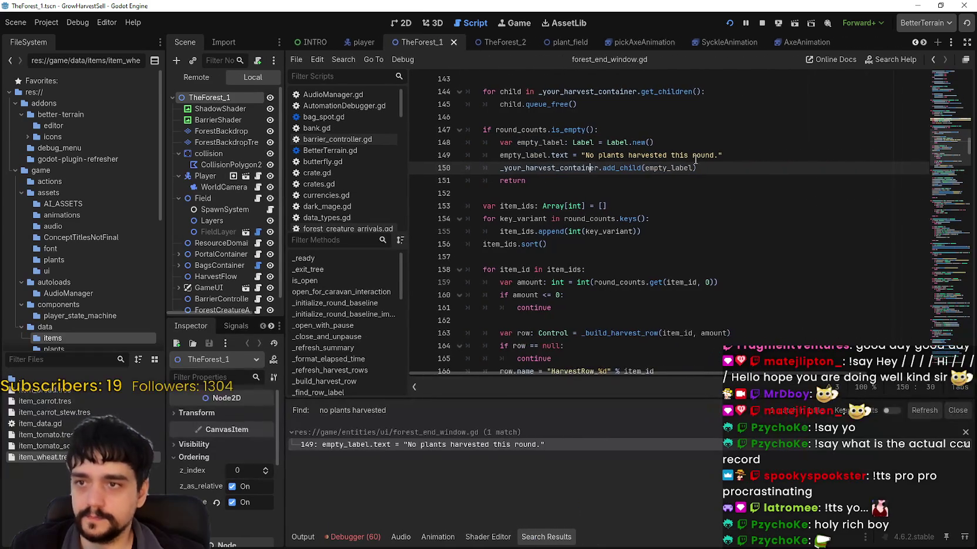
pyautogui.click(562, 142)
pyautogui.click(781, 155)
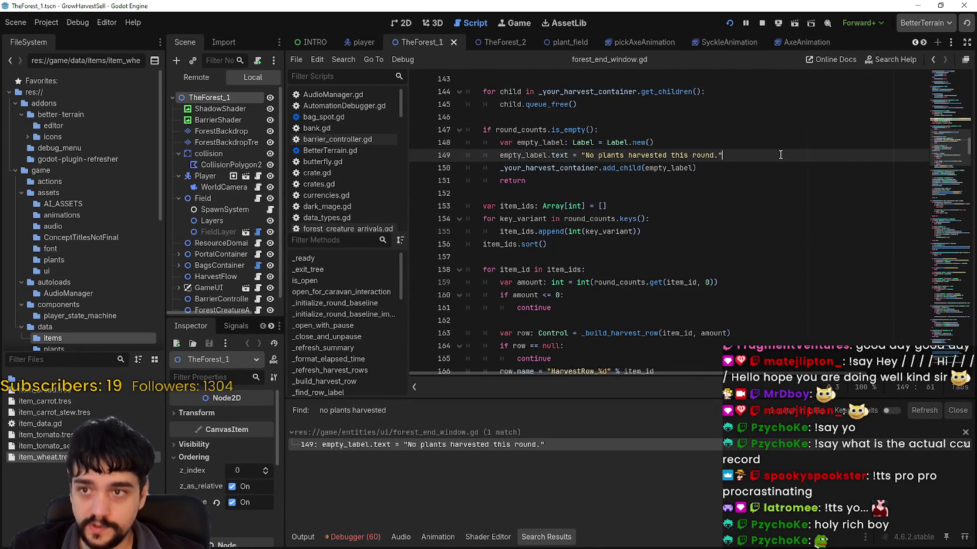
# - Add a new line 150 beginning with empty_label via autocomplete
pyautogui.press('Return')
pyautogui.write('e')
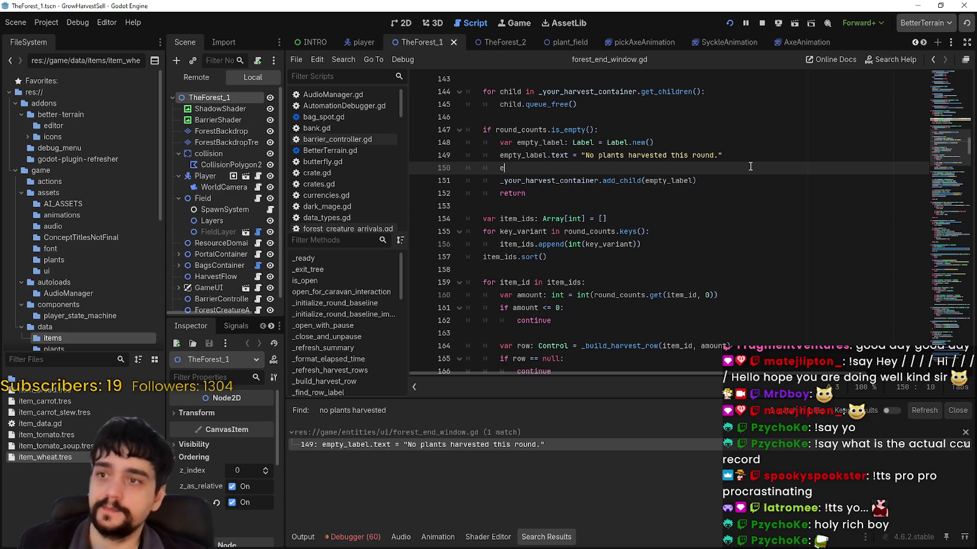
pyautogui.write('mp')
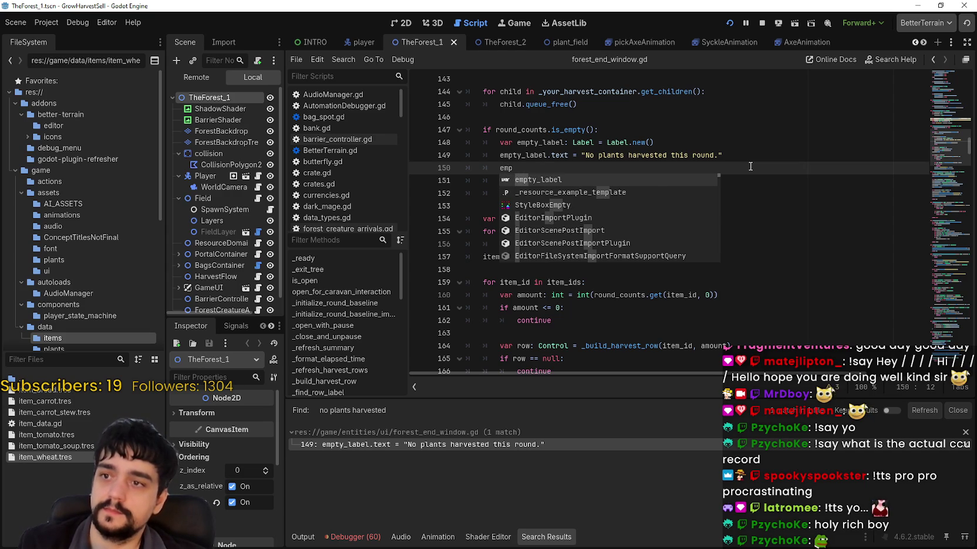
pyautogui.press('Return')
pyautogui.write('.')
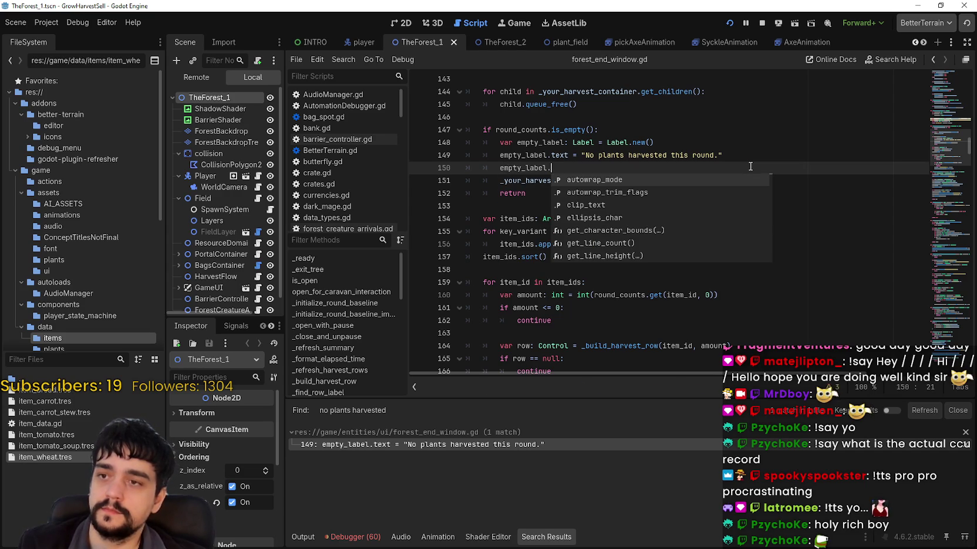
pyautogui.write('re')
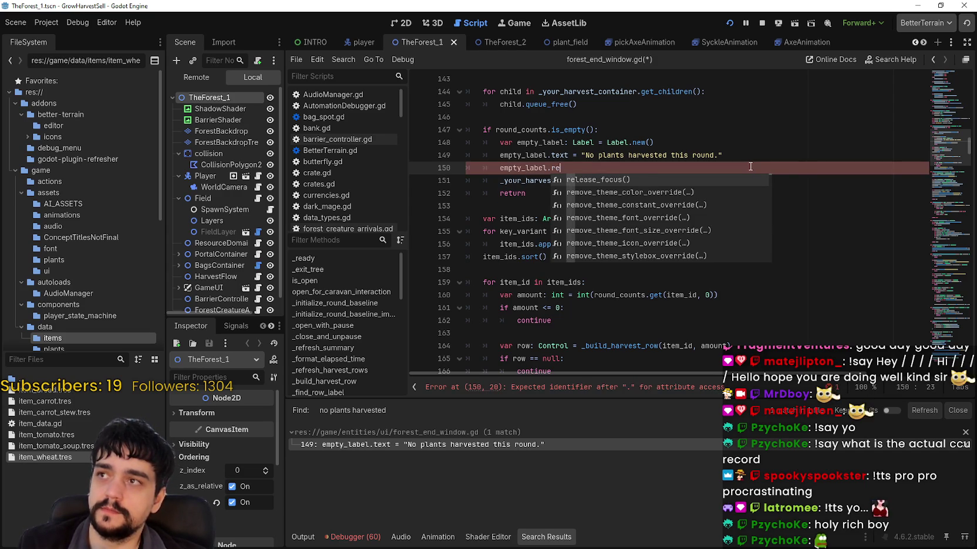
pyautogui.press('BackSpace')
pyautogui.press('BackSpace')
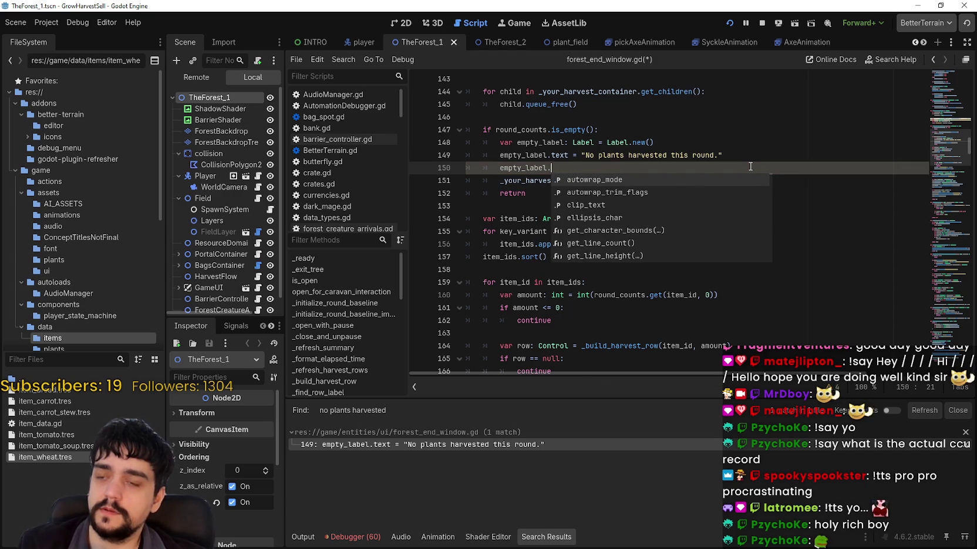
# - Complete line 150 as empty_label.add_theme_font_override("font_size", ) from the suggestions
pyautogui.press('Down')
pyautogui.press('Down')
pyautogui.press('Down')
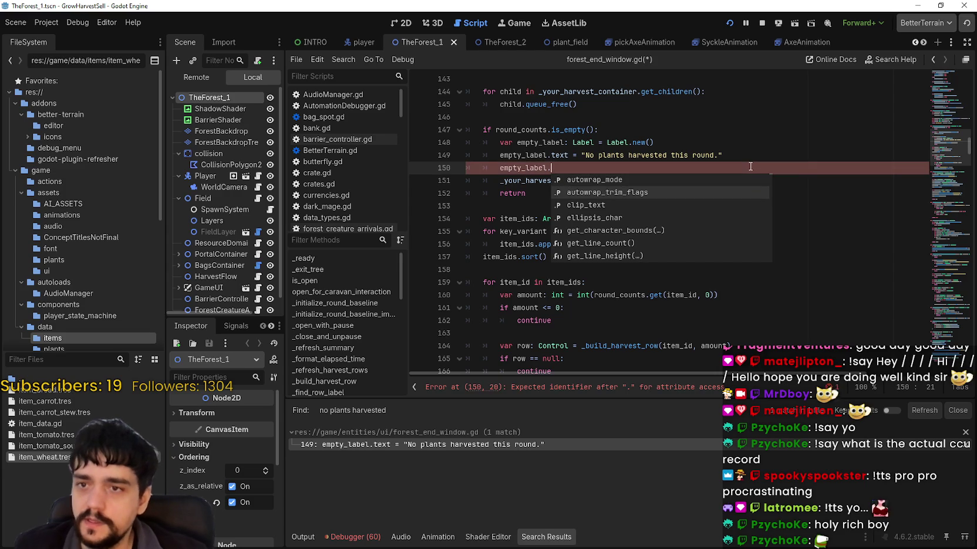
pyautogui.press('Down')
pyautogui.press('Down')
pyautogui.press('Down')
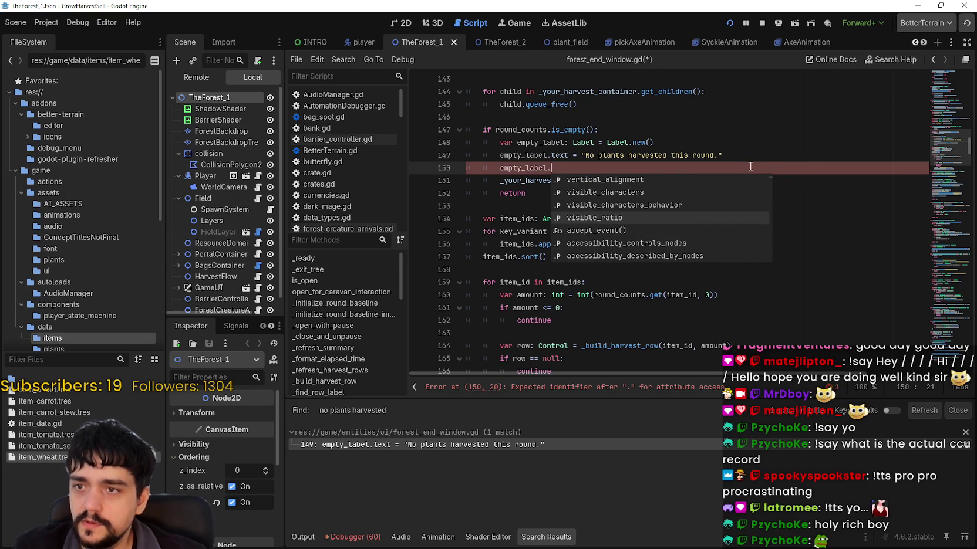
pyautogui.write('la')
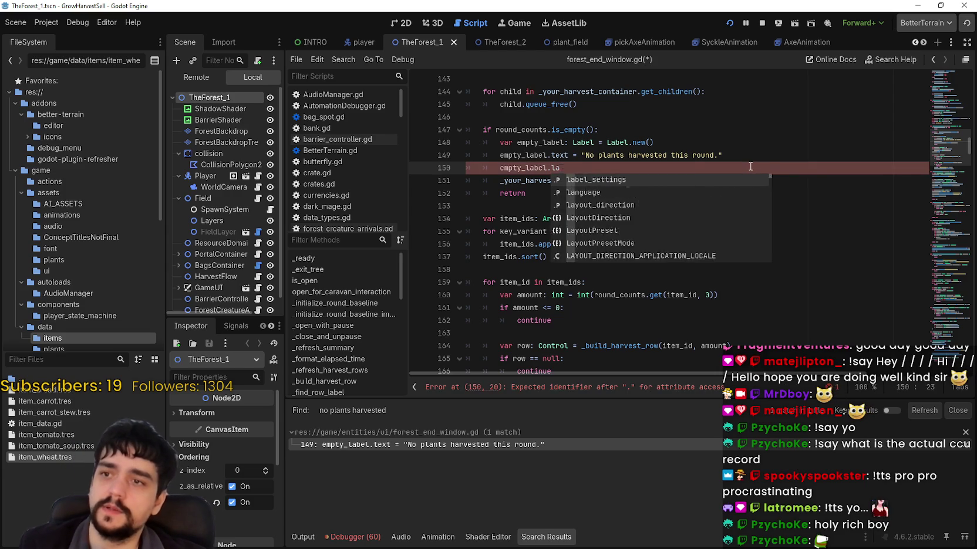
pyautogui.press('BackSpace')
pyautogui.press('BackSpace')
pyautogui.write('font')
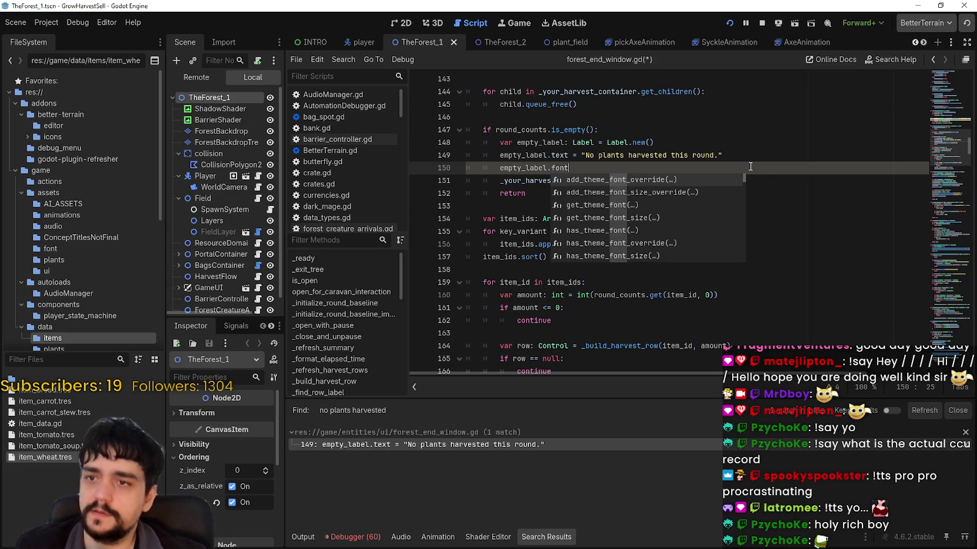
pyautogui.press('Return')
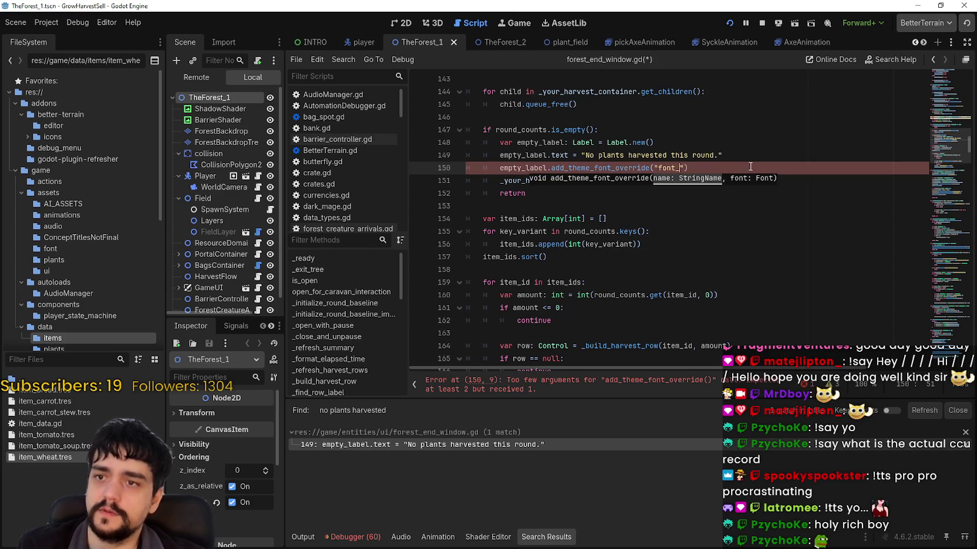
pyautogui.write(',')
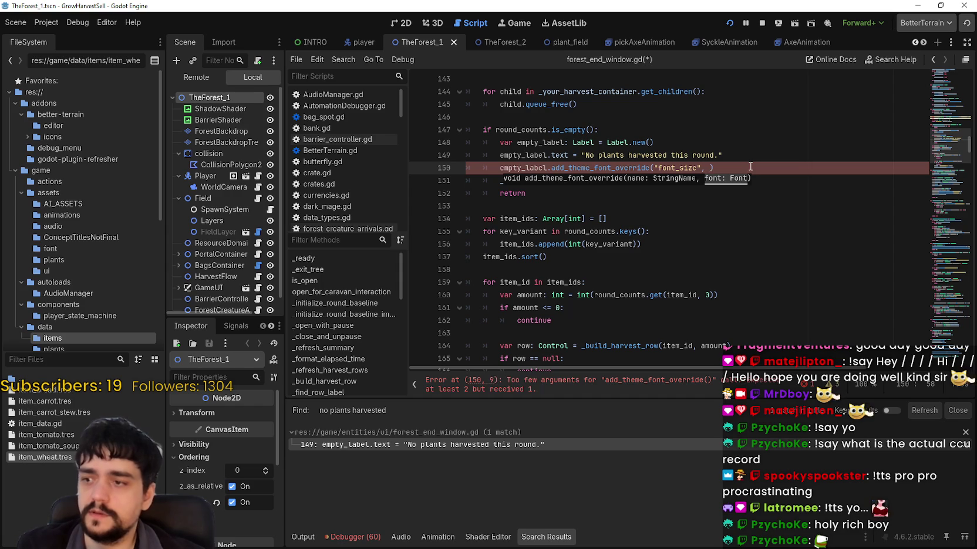
pyautogui.scroll(-1, 235, 193)
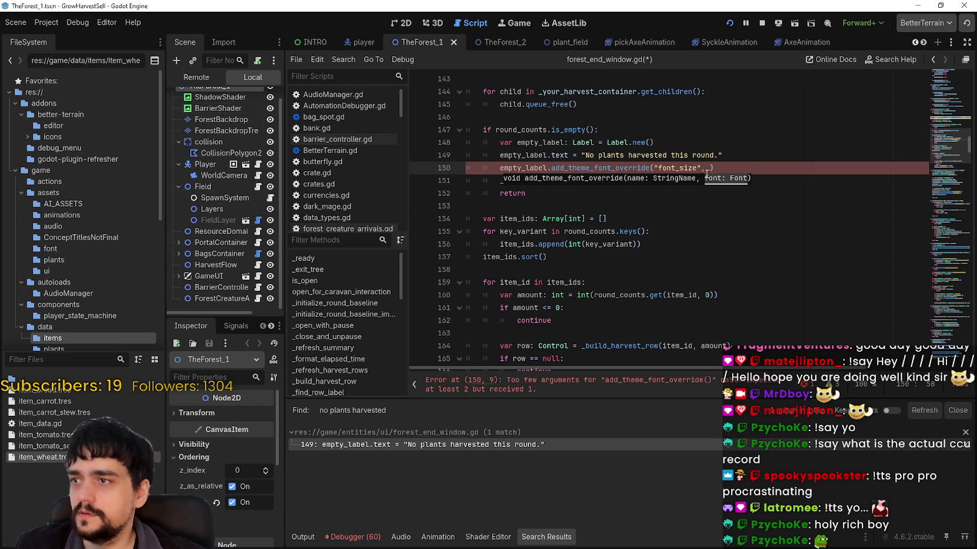
pyautogui.press('Right')
pyautogui.doubleClick(574, 168)
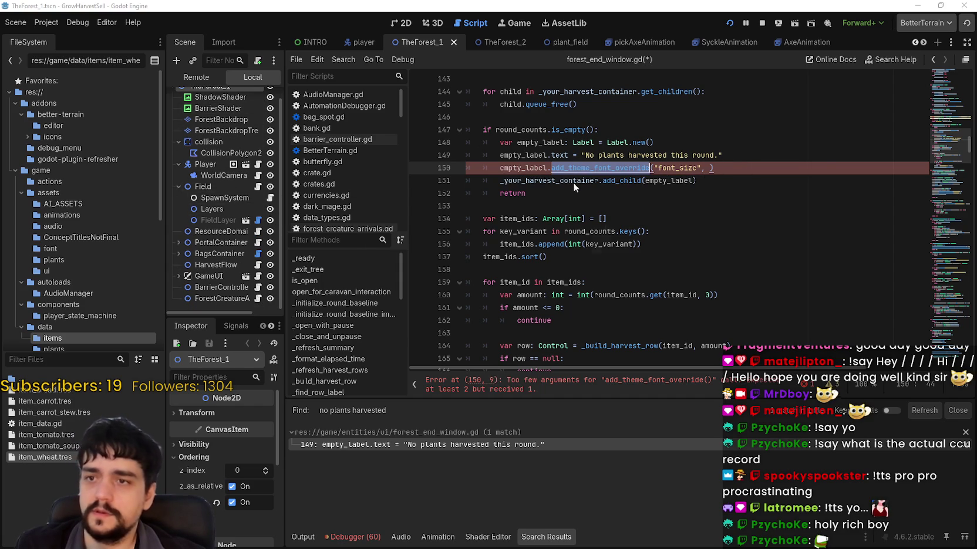
# - Search all project files for add_theme_font_override, selected on line 150
pyautogui.hotkey('ctrl', 'shift', 'f')
pyautogui.click(486, 324)
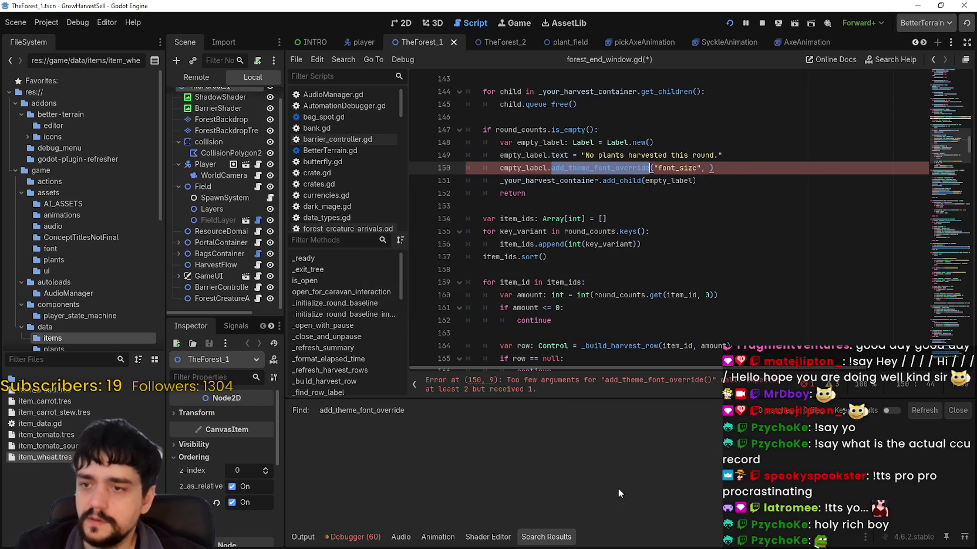
pyautogui.click(657, 279)
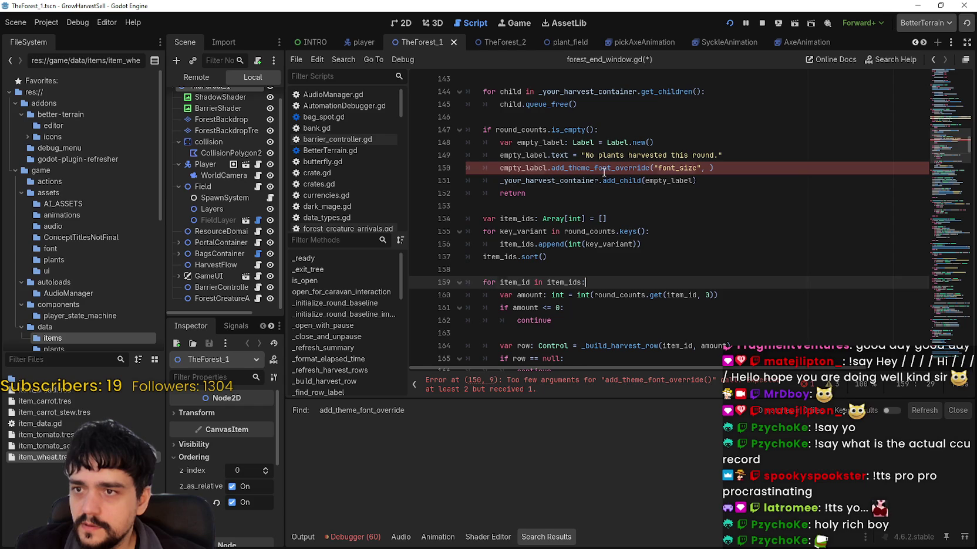
pyautogui.doubleClick(559, 168)
pyautogui.click(623, 244)
pyautogui.hotkey('ctrl', 'shift', 'f')
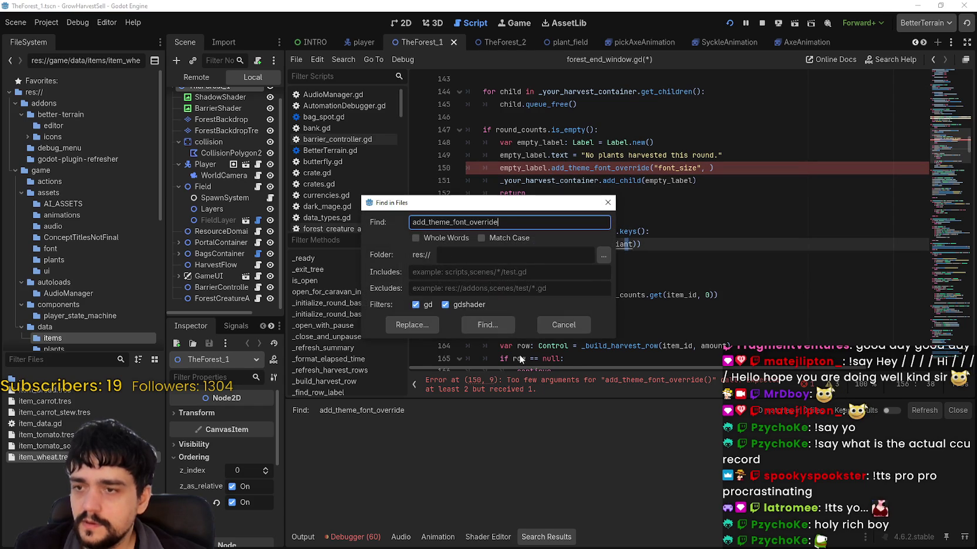
pyautogui.click(488, 325)
pyautogui.scroll(2, 605, 194)
pyautogui.doubleClick(598, 245)
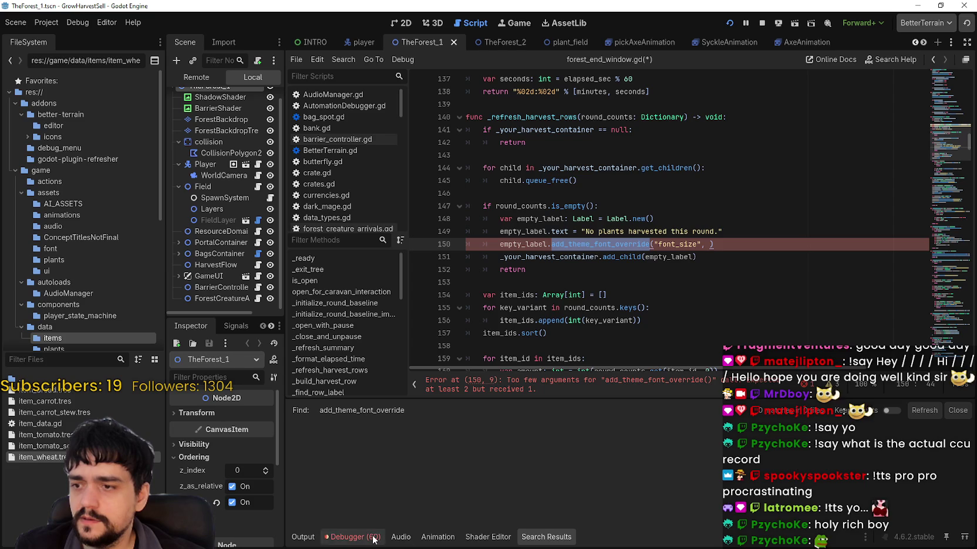
pyautogui.press('ctrl')
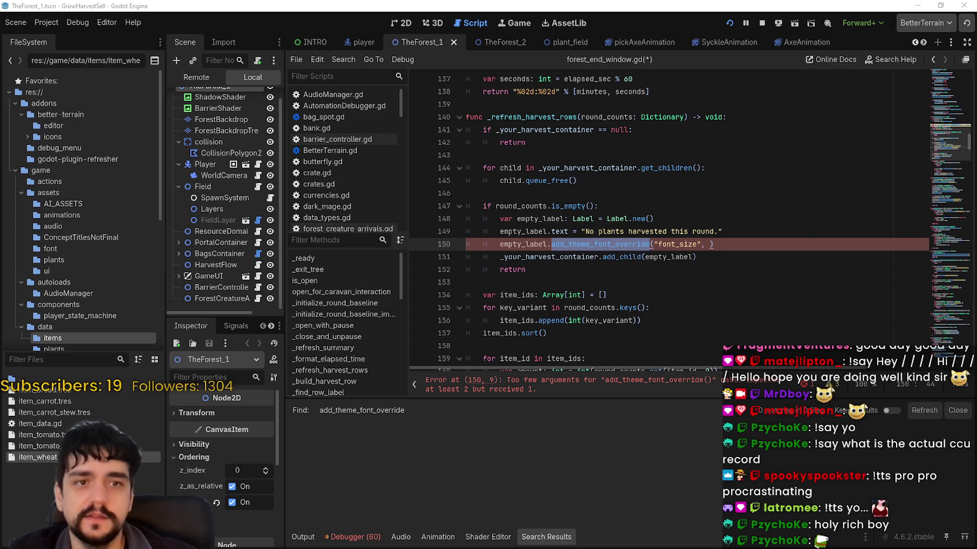
# - Replace add_theme_font_override with add_theme_font_size_override on line 150
pyautogui.click(678, 245)
pyautogui.write('_')
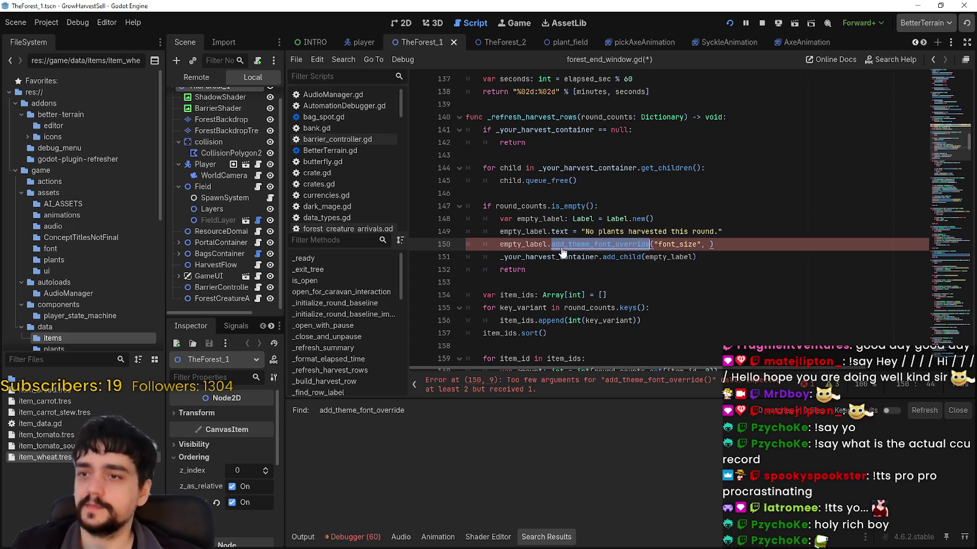
pyautogui.hotkey('ctrl', 'shift', 'f')
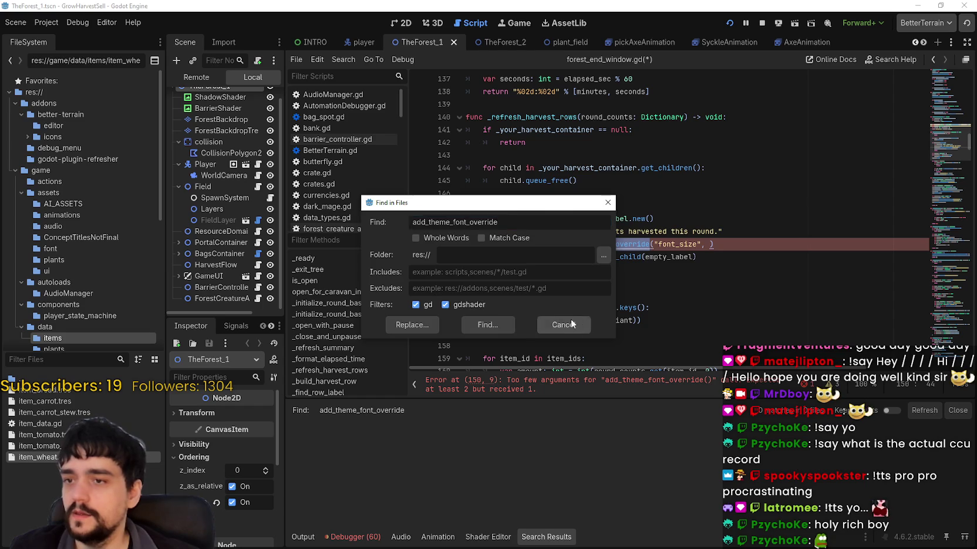
pyautogui.click(568, 326)
pyautogui.press('BackSpace')
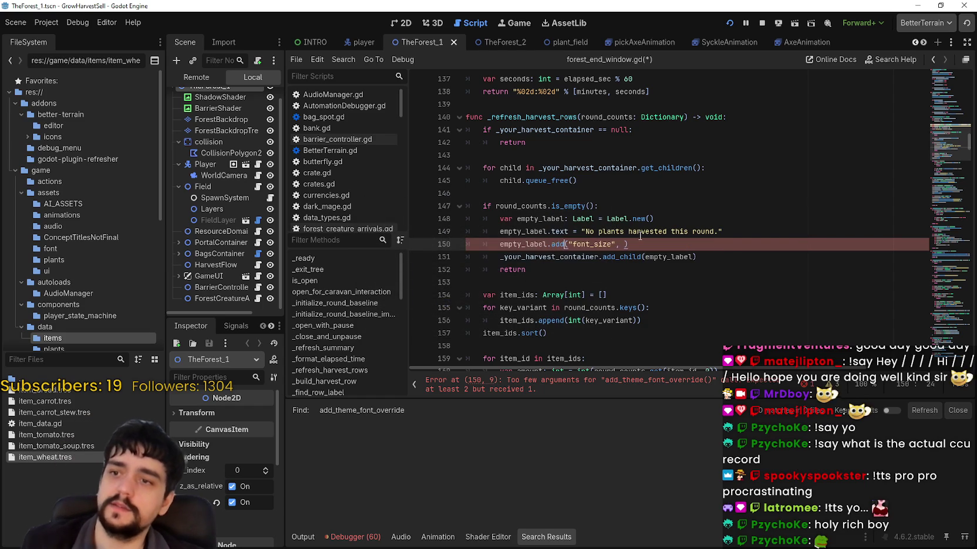
pyautogui.write('font')
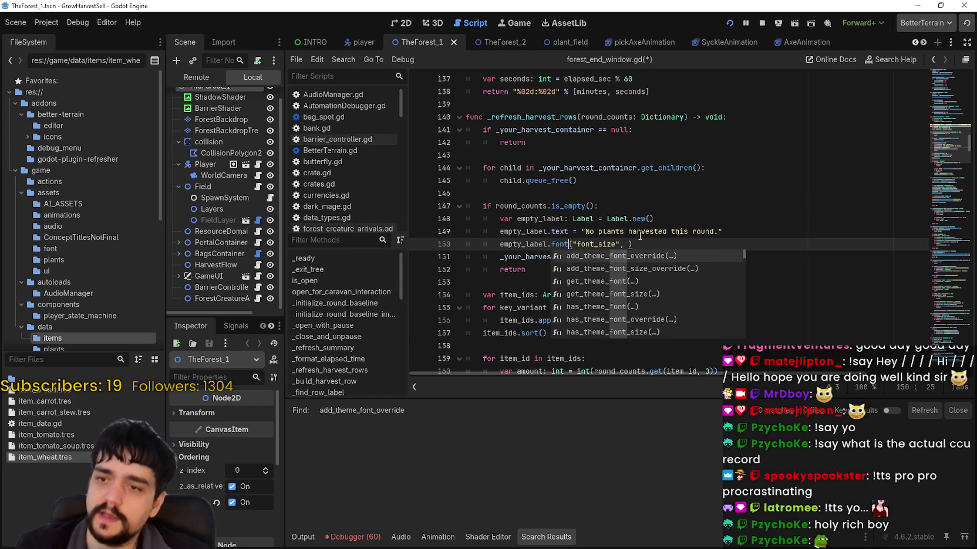
pyautogui.press('Down')
pyautogui.press('Return')
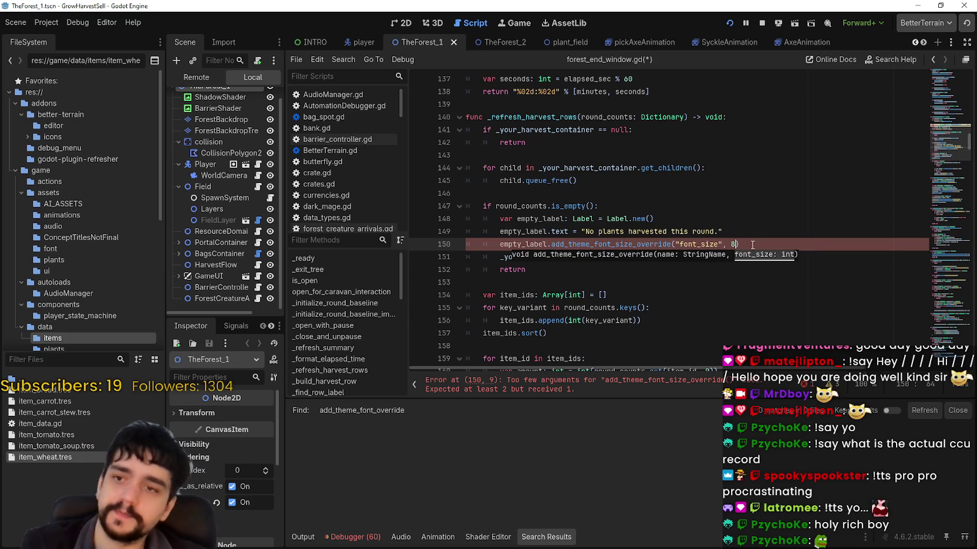
# - Save forest_end_window.gd and put the caret at the end of line 150
pyautogui.click(785, 227)
pyautogui.hotkey('ctrl', 's')
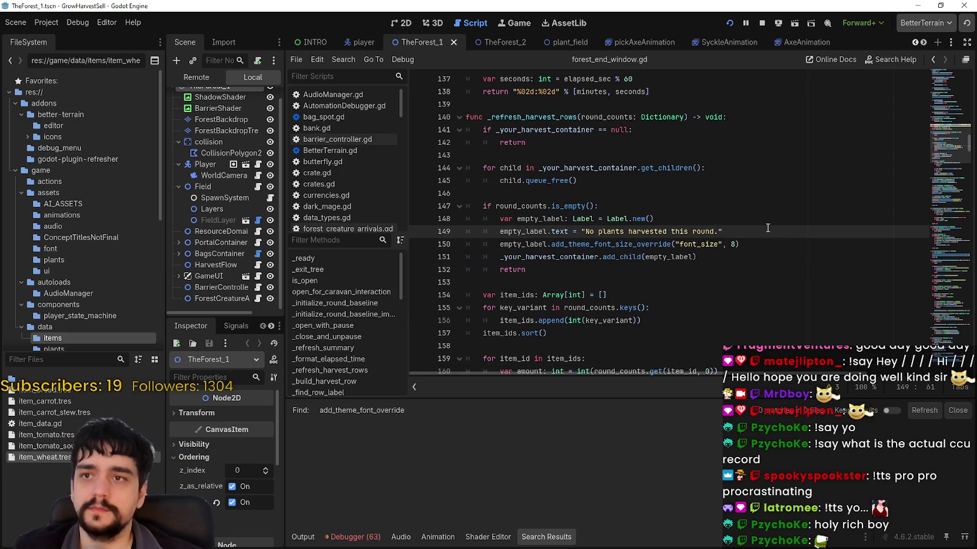
pyautogui.click(766, 247)
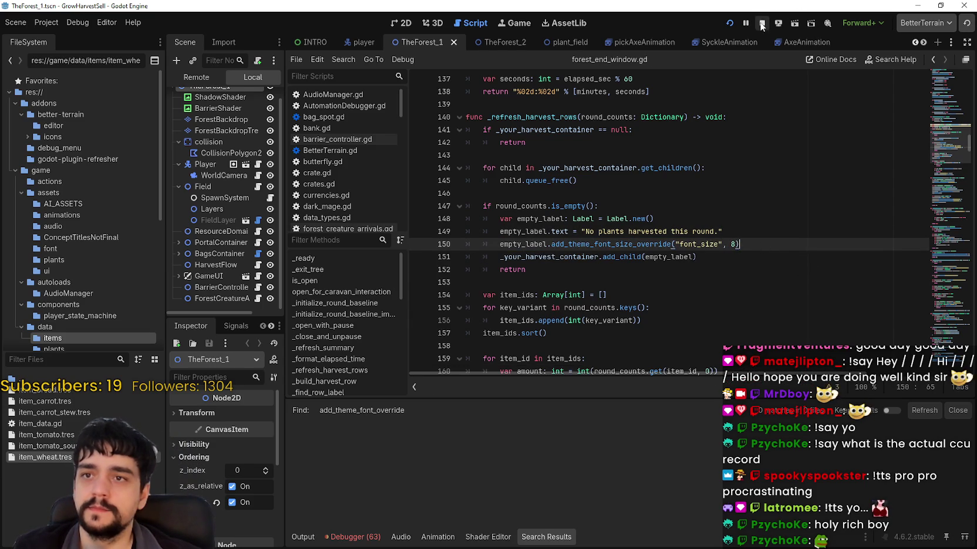
# - Stop and relaunch Harvest Mage, starting the loaded save in the village
pyautogui.click(762, 23)
pyautogui.click(729, 24)
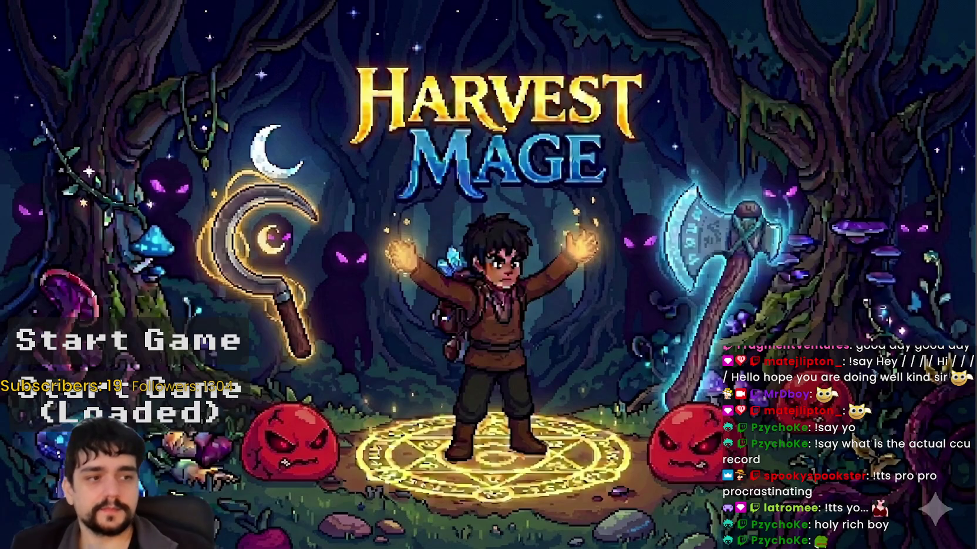
pyautogui.press('Down')
pyautogui.press('Return')
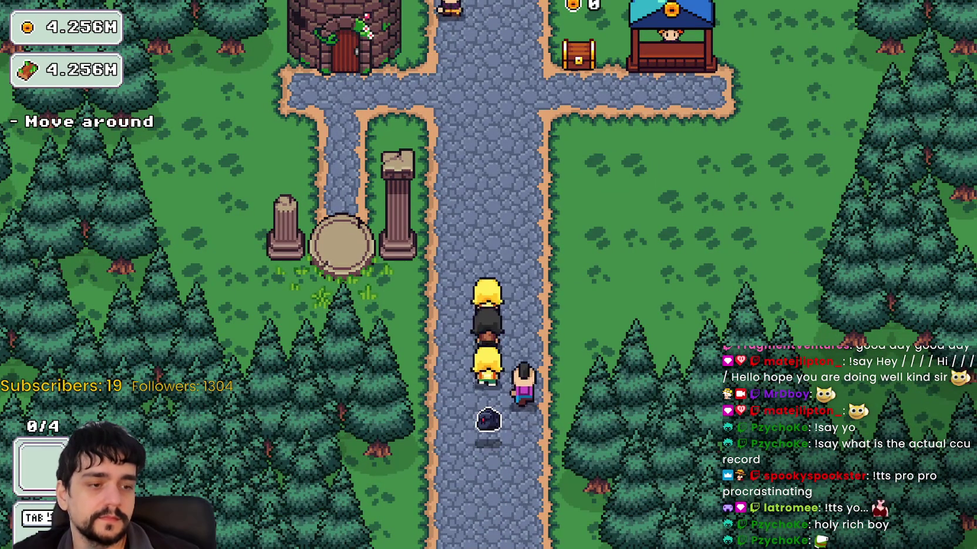
pyautogui.hotkey('alt', 'Tab')
# - Move the Capyvarias window to the centre-left and walk the character down the path
pyautogui.moveTo(767, 75)
pyautogui.mouseDown()
pyautogui.moveTo(90, 39)
pyautogui.moveTo(114, 15)
pyautogui.moveTo(106, 33)
pyautogui.mouseUp()
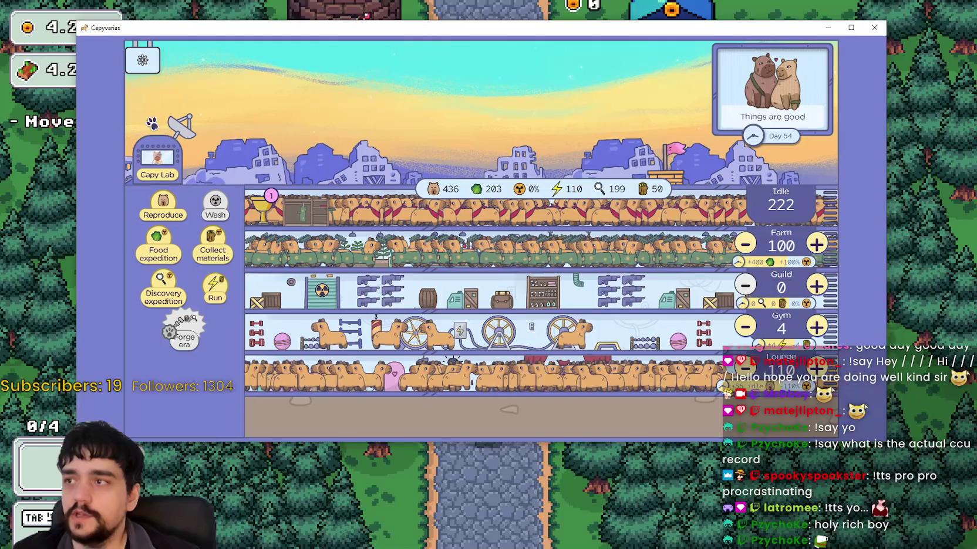
pyautogui.hotkey('alt', 'Tab')
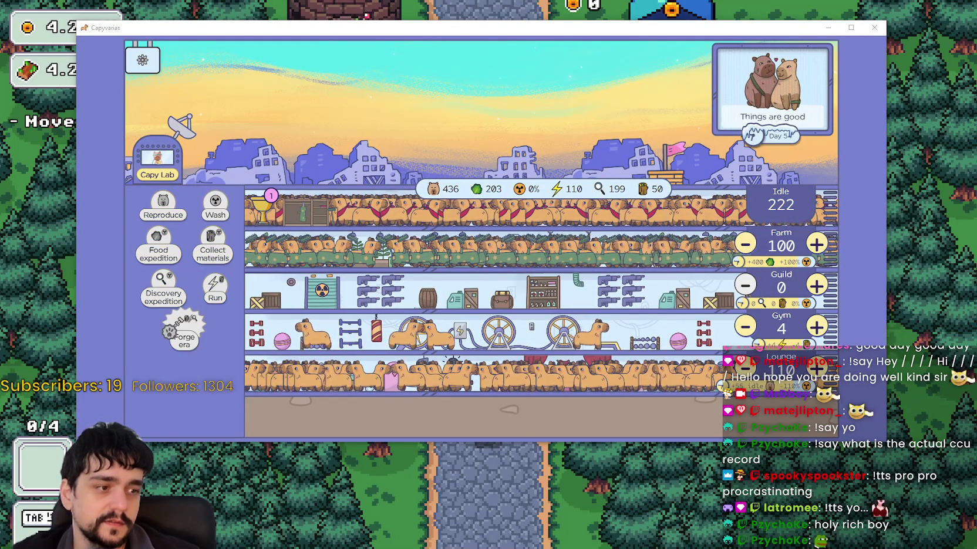
pyautogui.press('Down')
pyautogui.press('Down')
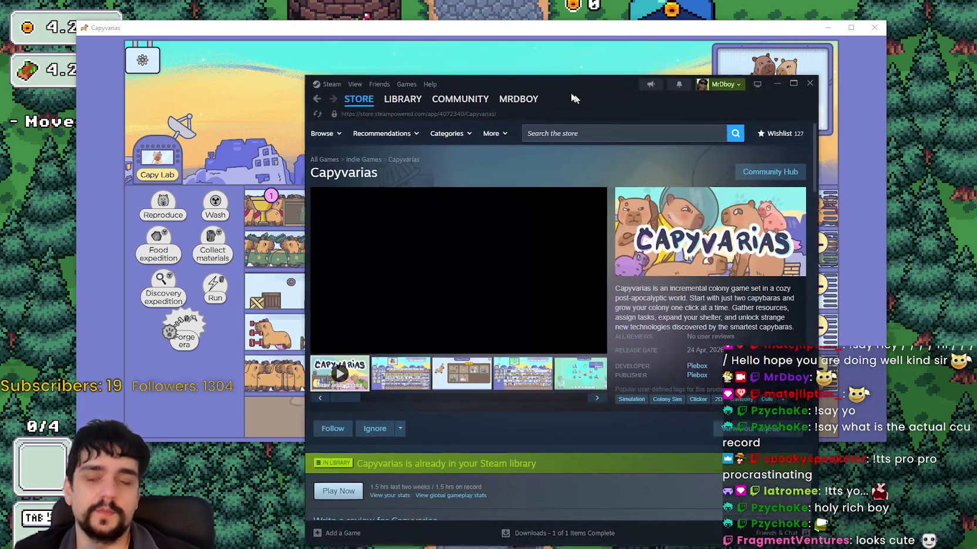
# - Copy the Capyvarias Steam store page URL, then bring the Capyvarias window to the front
pyautogui.moveTo(572, 98); pyautogui.dragTo(525, 69)
pyautogui.rightClick(617, 313)
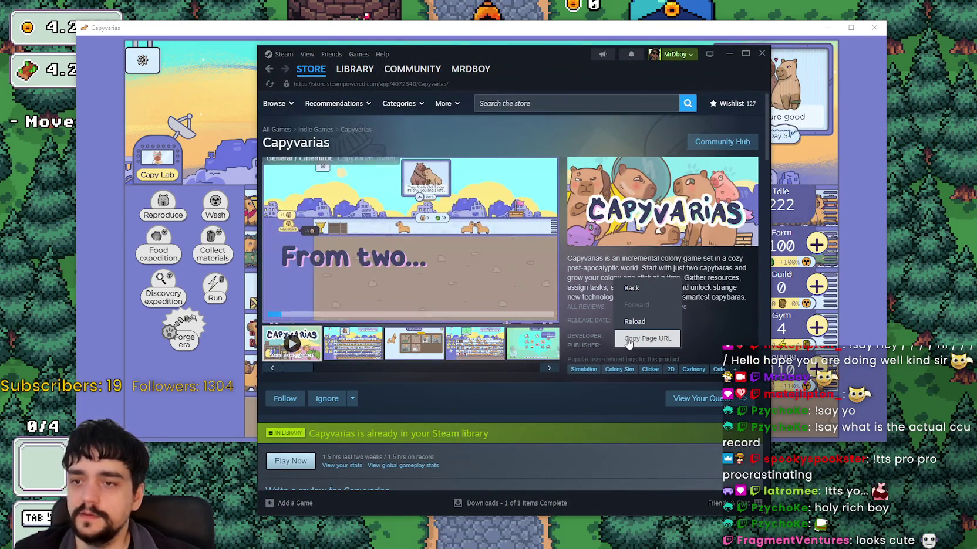
pyautogui.click(653, 338)
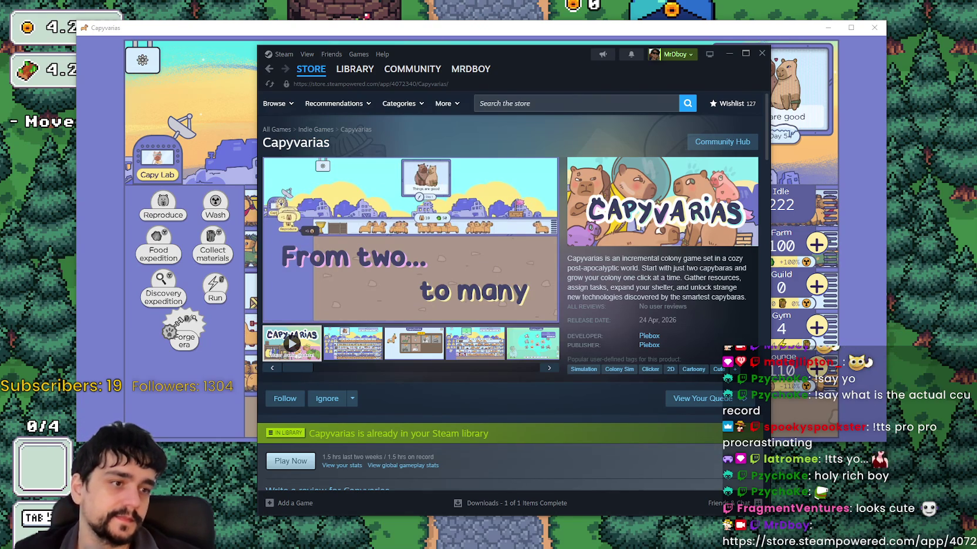
pyautogui.scroll(-5, 455, 253)
pyautogui.scroll(-4, 456, 257)
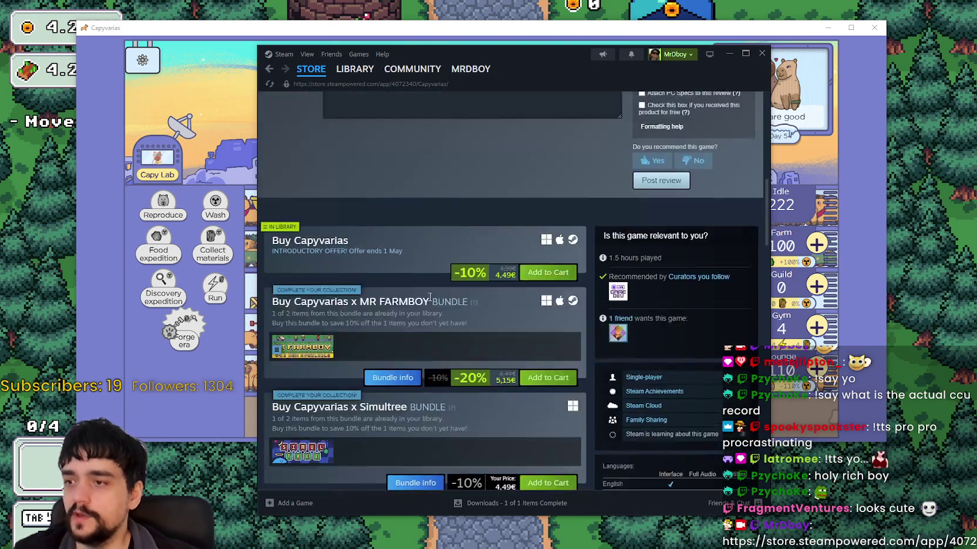
pyautogui.scroll(10, 470, 258)
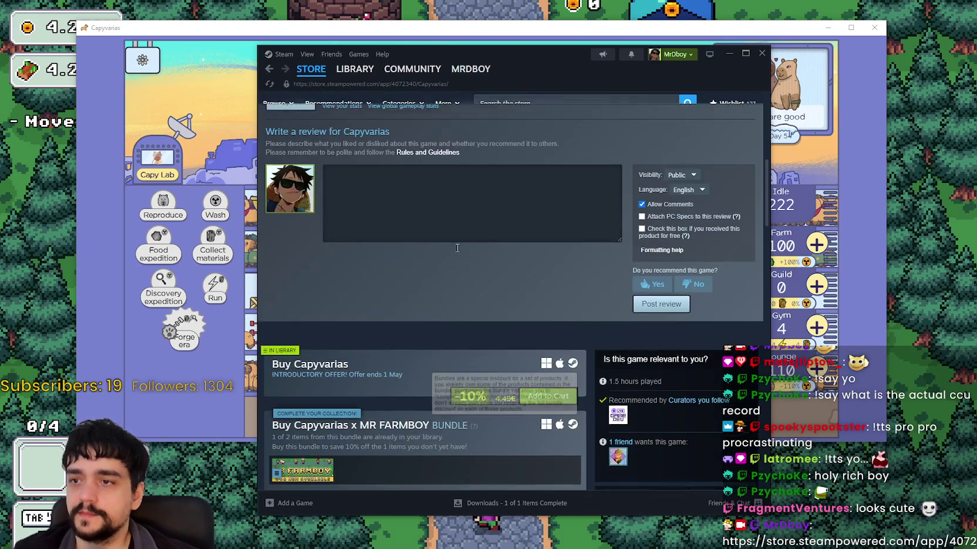
pyautogui.moveTo(602, 49)
pyautogui.mouseDown()
pyautogui.moveTo(594, 62)
pyautogui.moveTo(645, 69)
pyautogui.moveTo(976, 88)
pyautogui.mouseUp()
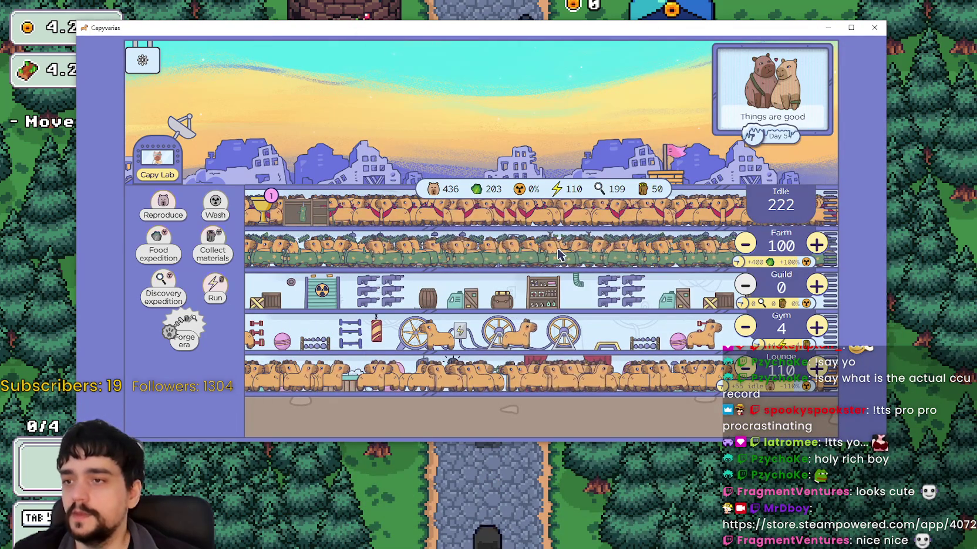
pyautogui.click(549, 289)
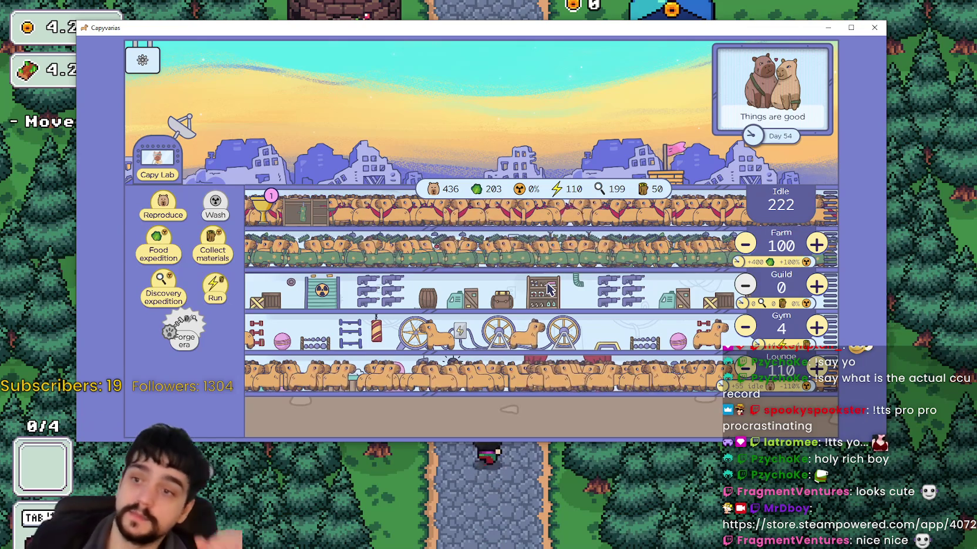
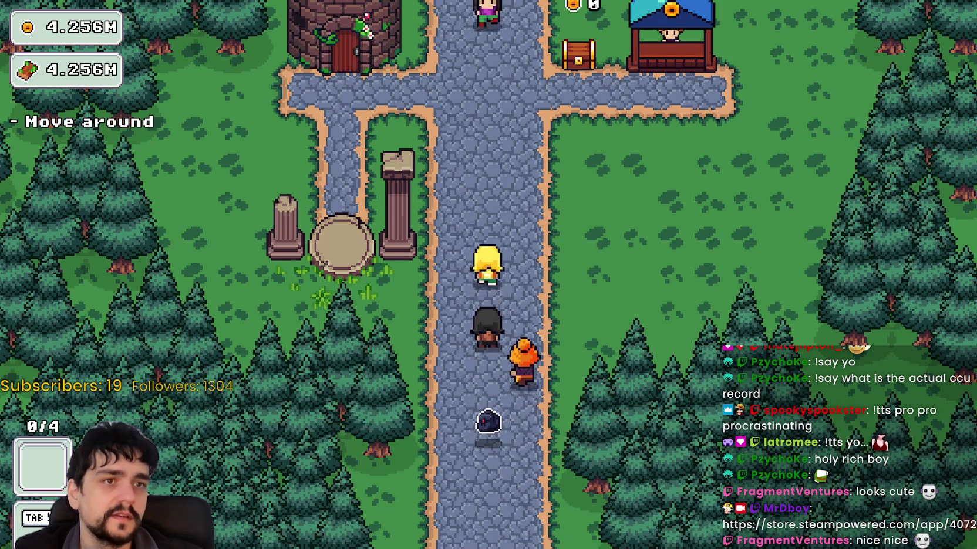
# - Move the Capyvarias idle-game window aside and go back to the Godot game
pyautogui.hotkey('alt', 'Tab')
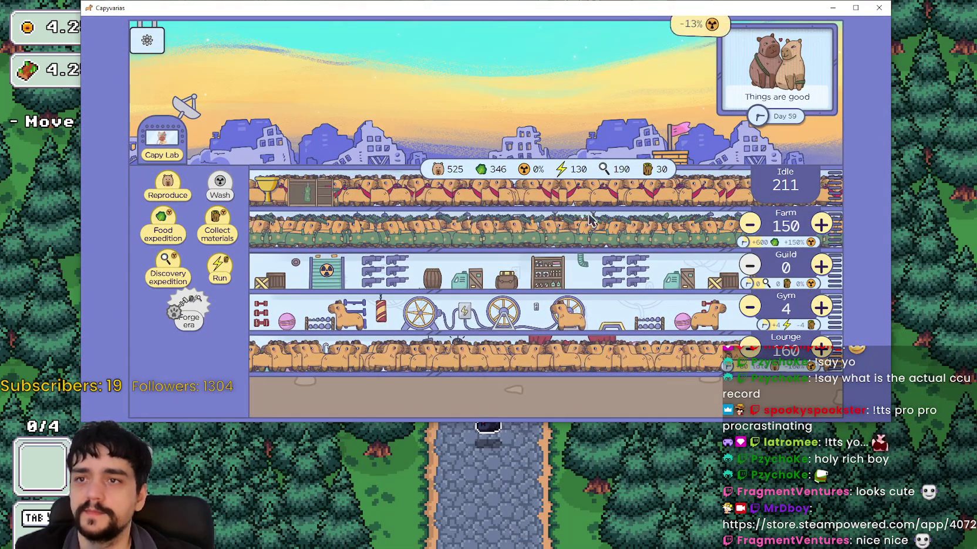
pyautogui.moveTo(435, 7); pyautogui.dragTo(971, 105)
pyautogui.hotkey('alt', 'Tab')
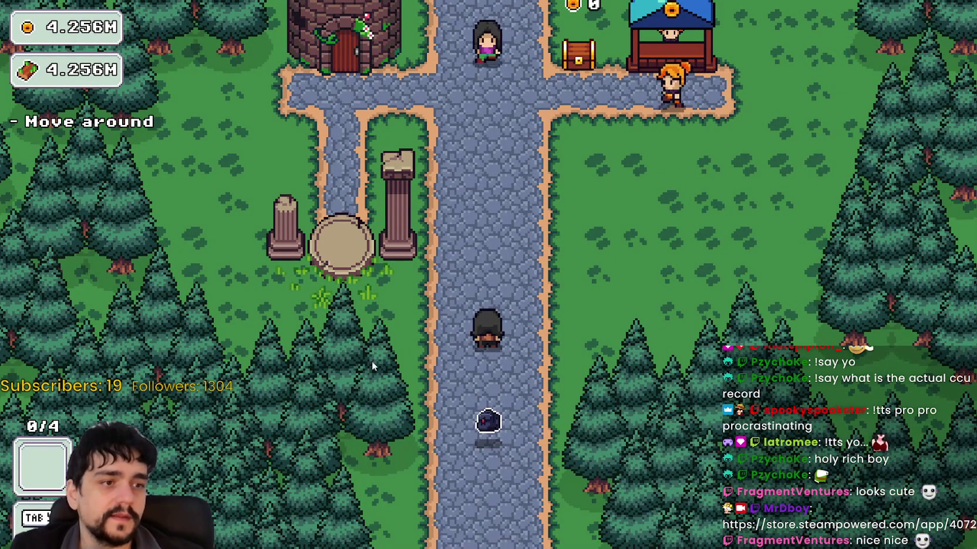
# - Walk to the Mage Tower, open its Prestige skill screen, and close it again
pyautogui.press('w')
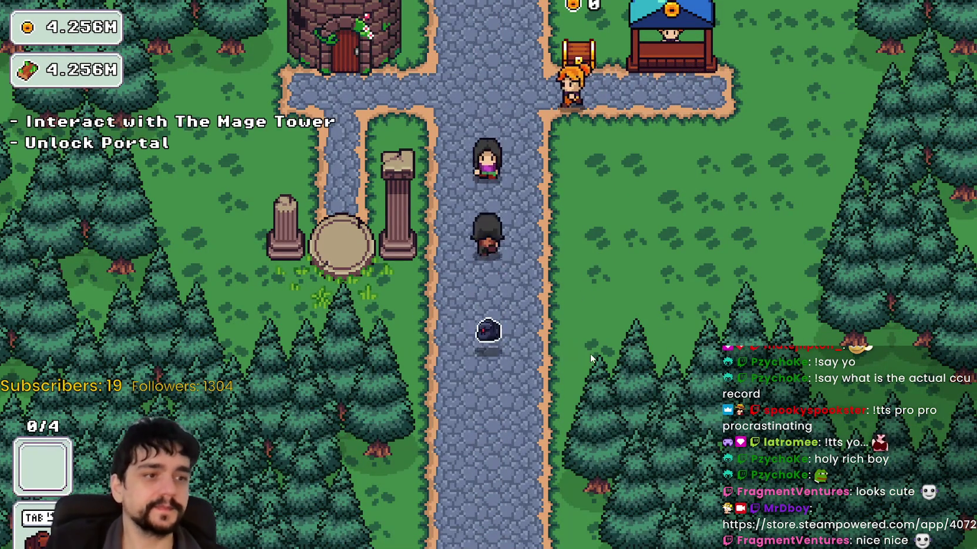
pyautogui.press('a')
pyautogui.press('w')
pyautogui.press('e')
pyautogui.press('Escape')
# - Start a forest run at the portal, end it with no harvest, and return home
pyautogui.press('s')
pyautogui.press('e')
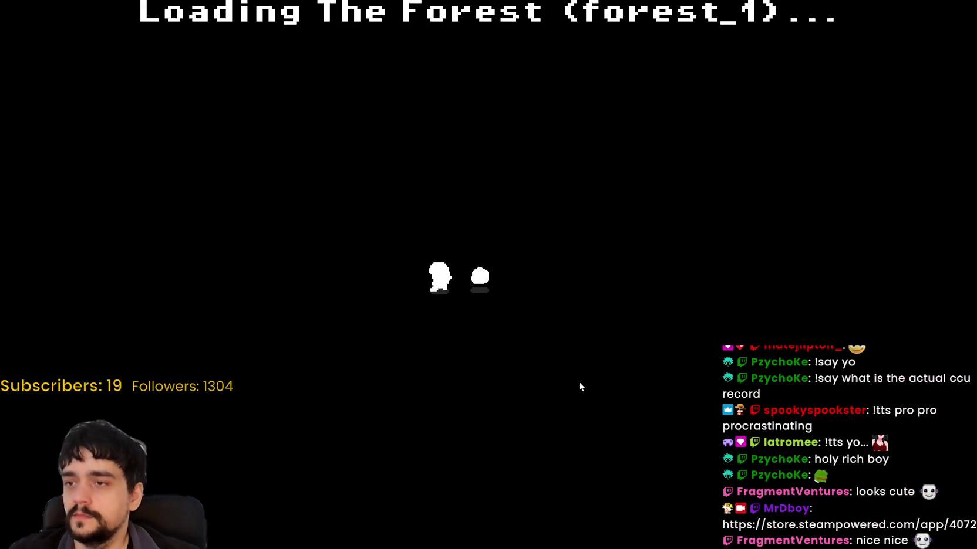
pyautogui.press('e')
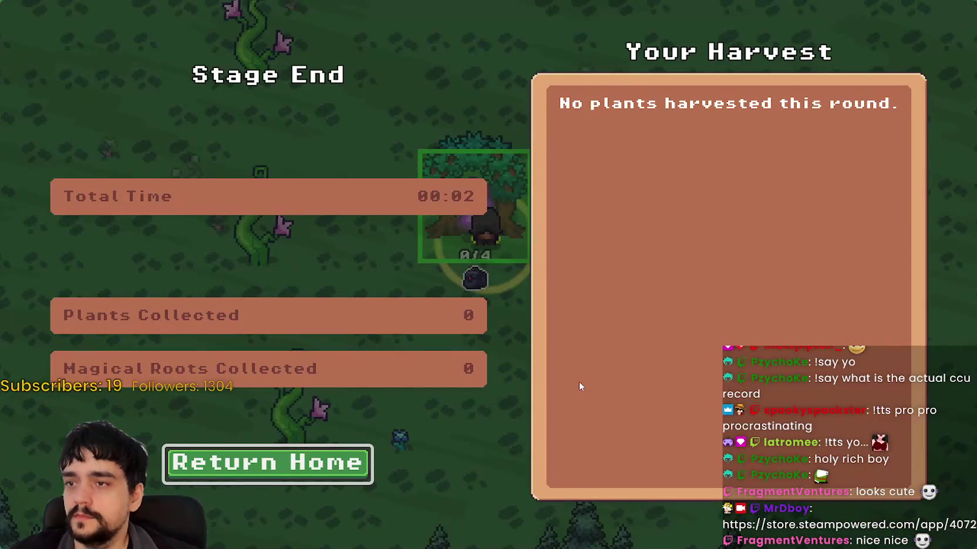
pyautogui.press('e')
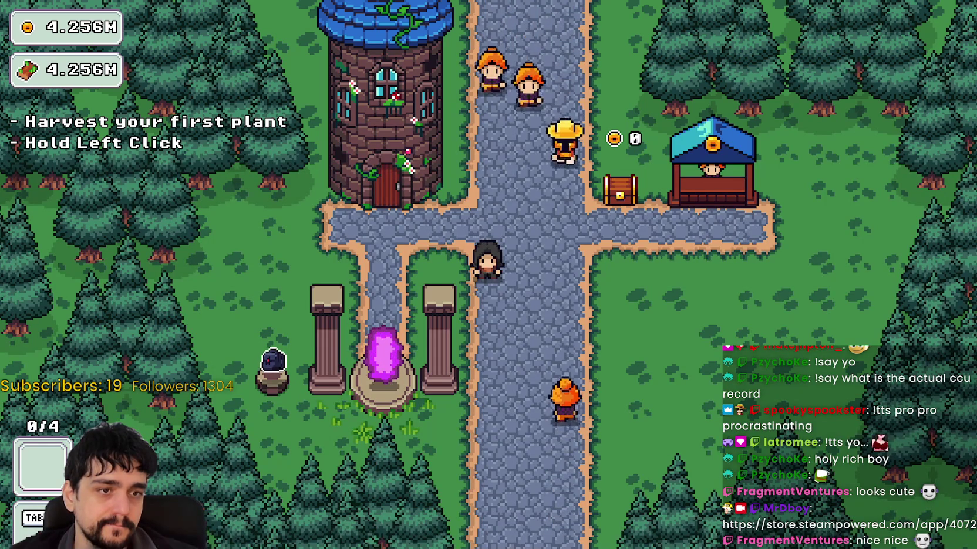
pyautogui.press('a')
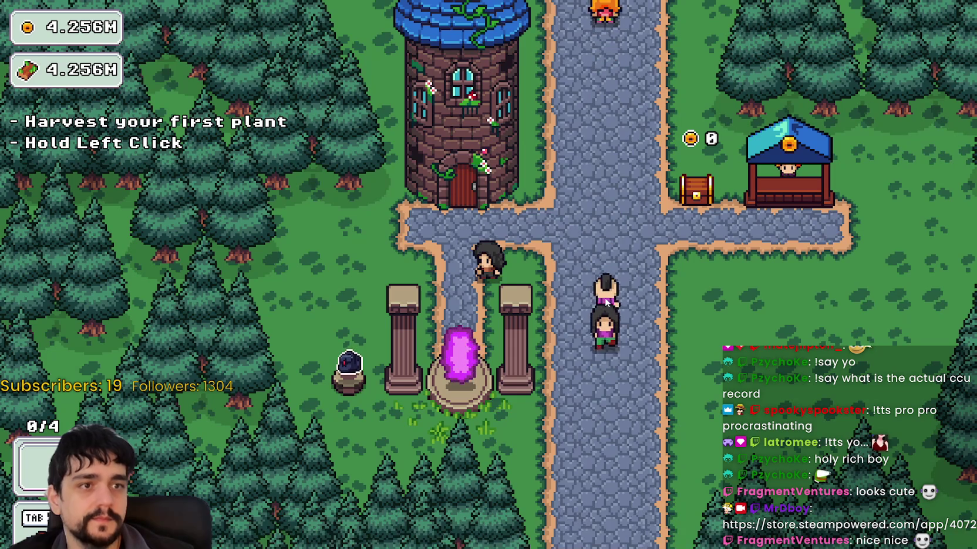
# - Walk the character up to the crossroads, then bring up the SteamDB MR FARMBOY charts page
pyautogui.press('d')
pyautogui.press('w')
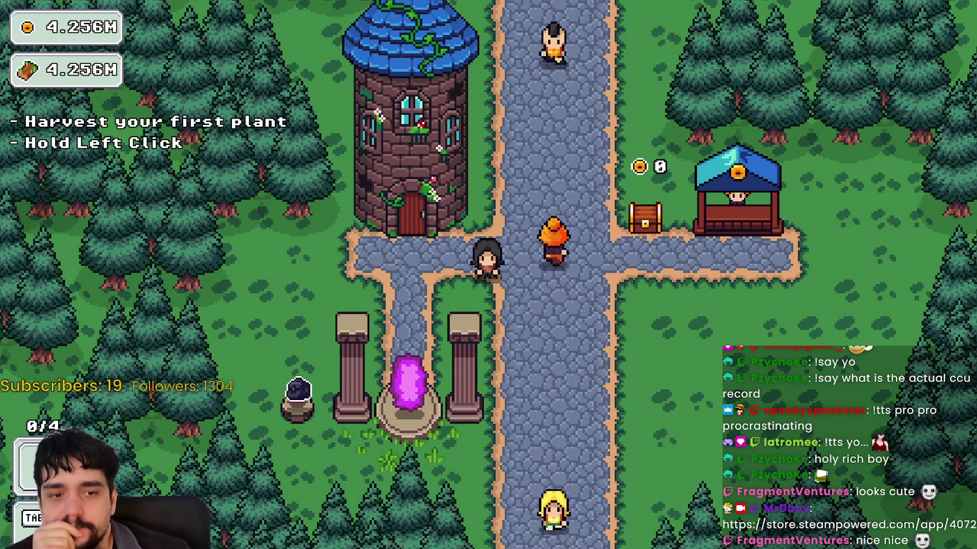
pyautogui.hotkey('alt', 'Tab')
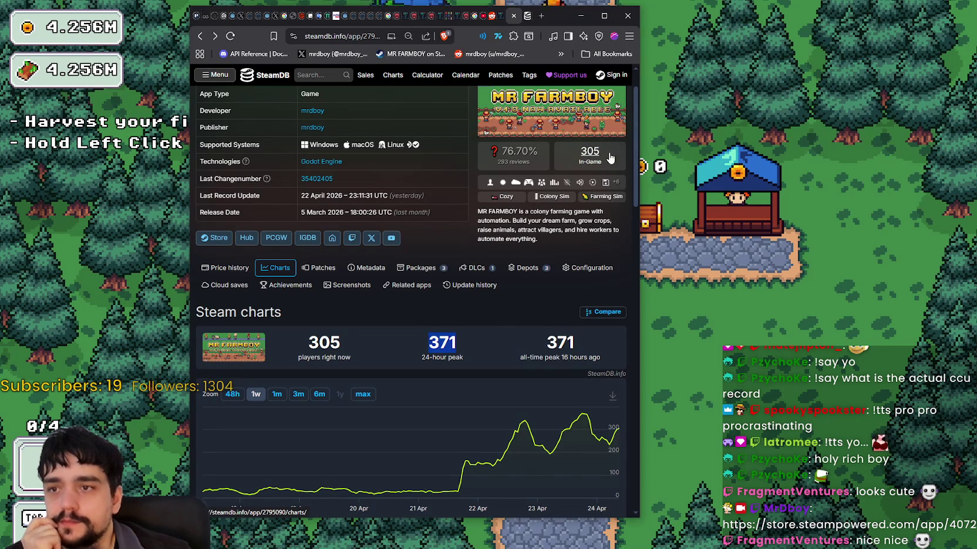
# - Move the SteamDB window left and minimize it, revealing the game's Prestige tree at level 0
pyautogui.moveTo(550, 15); pyautogui.dragTo(391, 17)
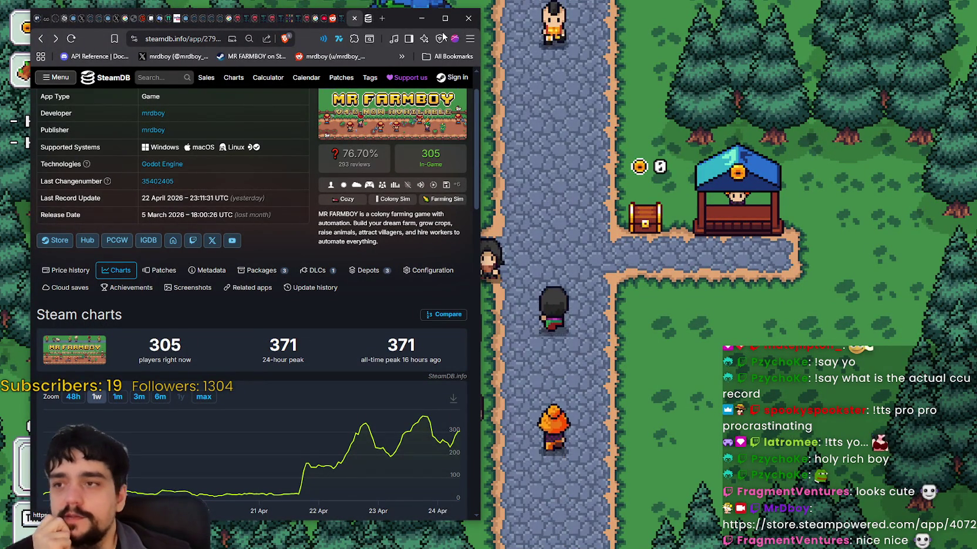
pyautogui.click(427, 20)
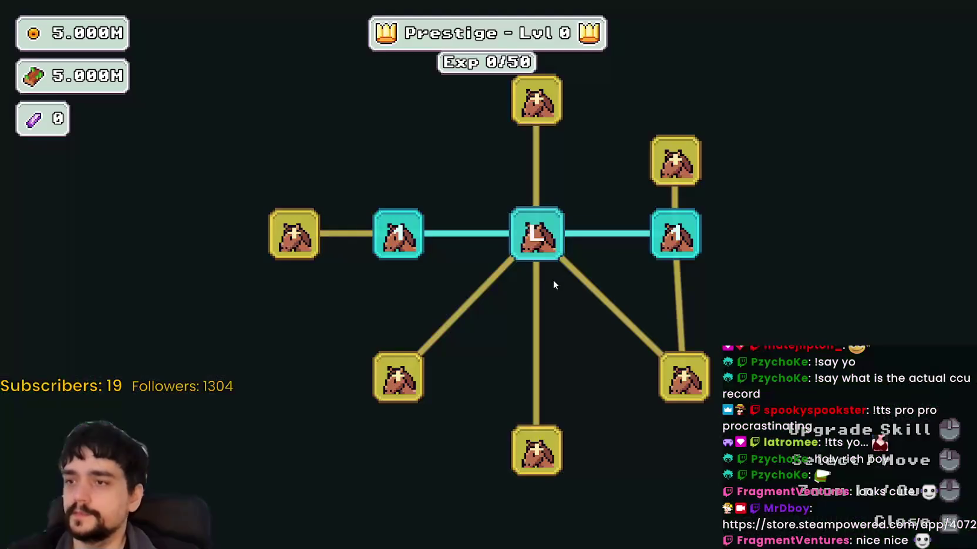
pyautogui.scroll(-2, 552, 286)
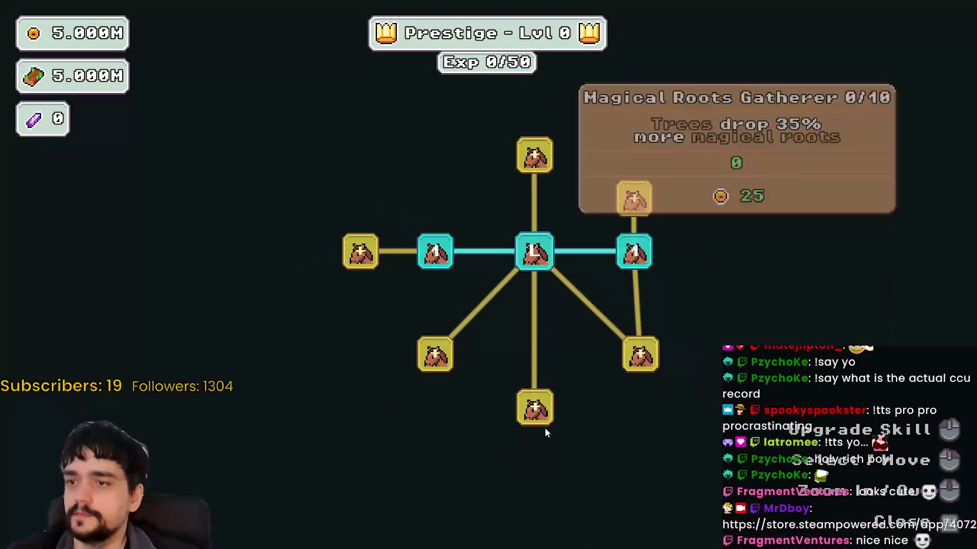
# - Unlock the bottom-left and left Prestige skill nodes (Exp 2/50), then close the tree
pyautogui.click(433, 356)
pyautogui.click(376, 250)
pyautogui.scroll(-2, 412, 345)
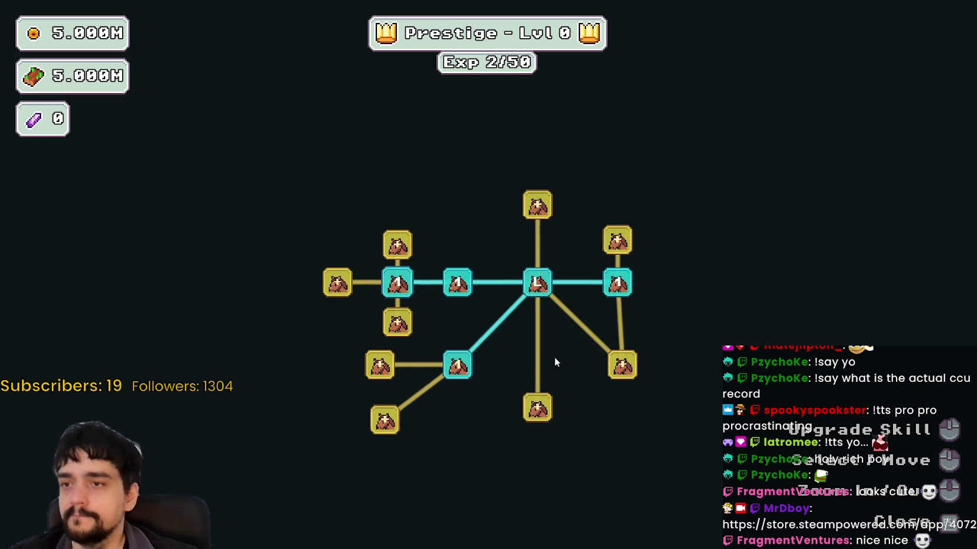
pyautogui.press('Escape')
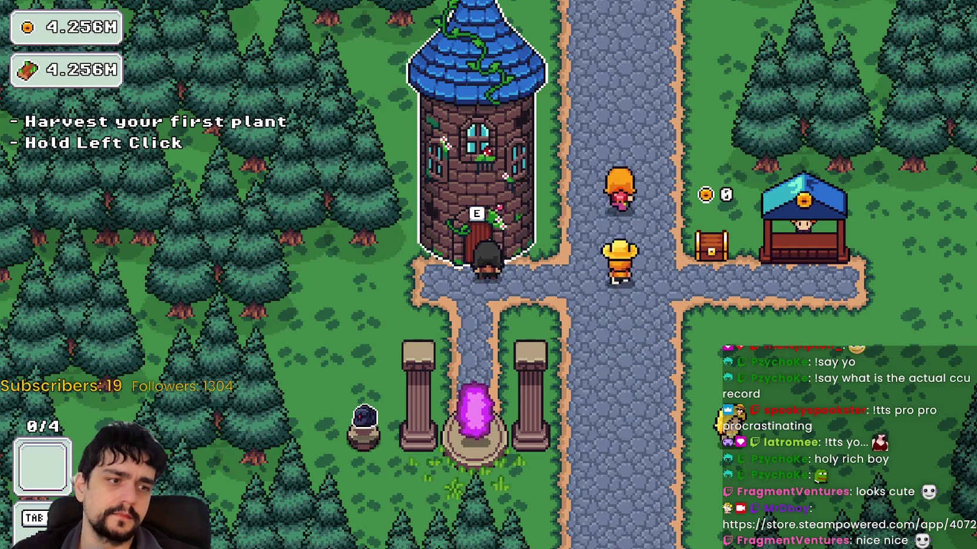
# - Walk from the Mage Tower to the chest by the shop, then stop the game with F8
pyautogui.press('d')
pyautogui.press('d')
pyautogui.press('s')
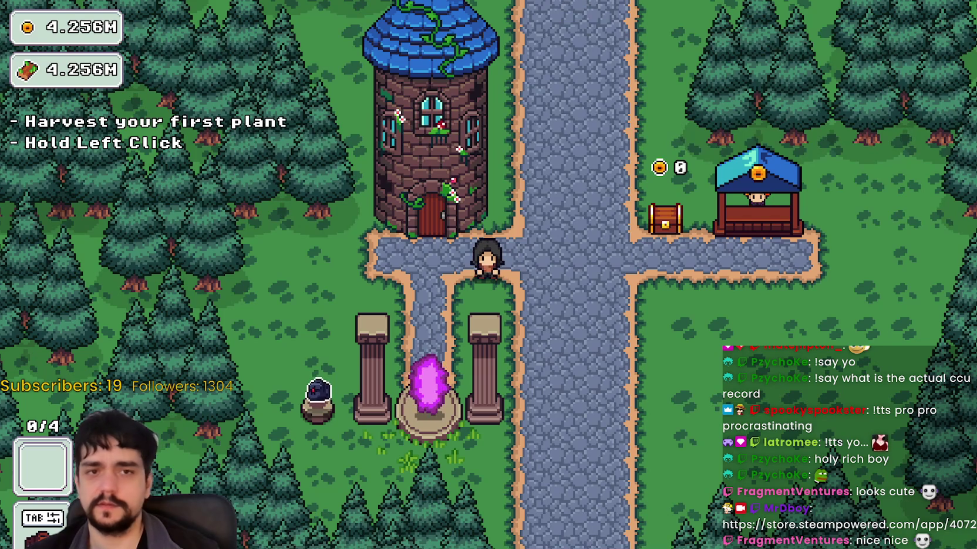
pyautogui.press('d')
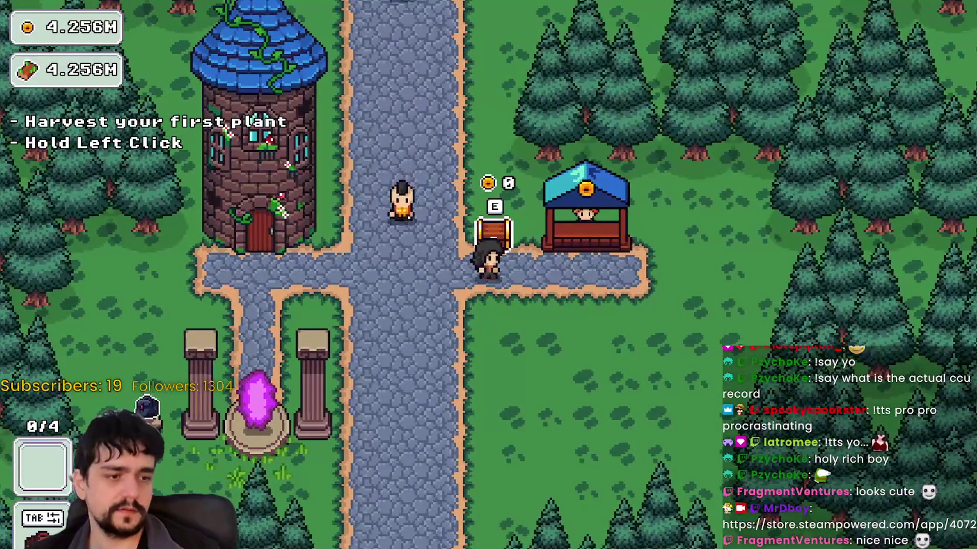
pyautogui.press('F8')
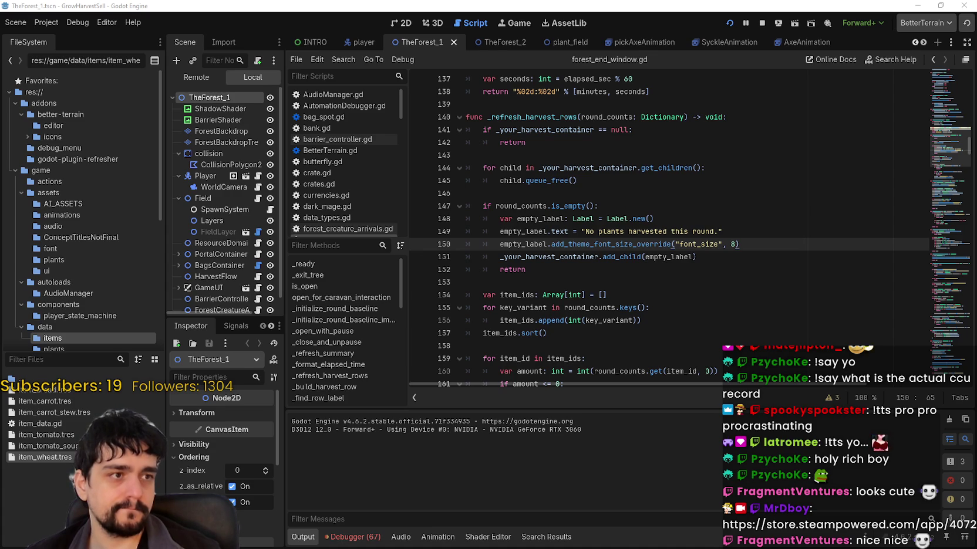
# - Search the Steam store for MR FARMBOY and open its store page
pyautogui.hotkey('alt', 'Tab')
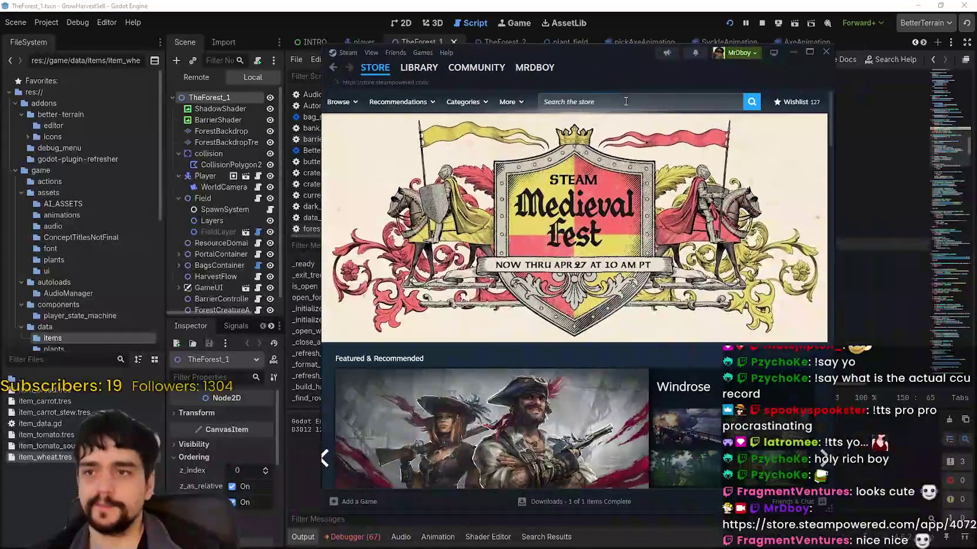
pyautogui.click(636, 101)
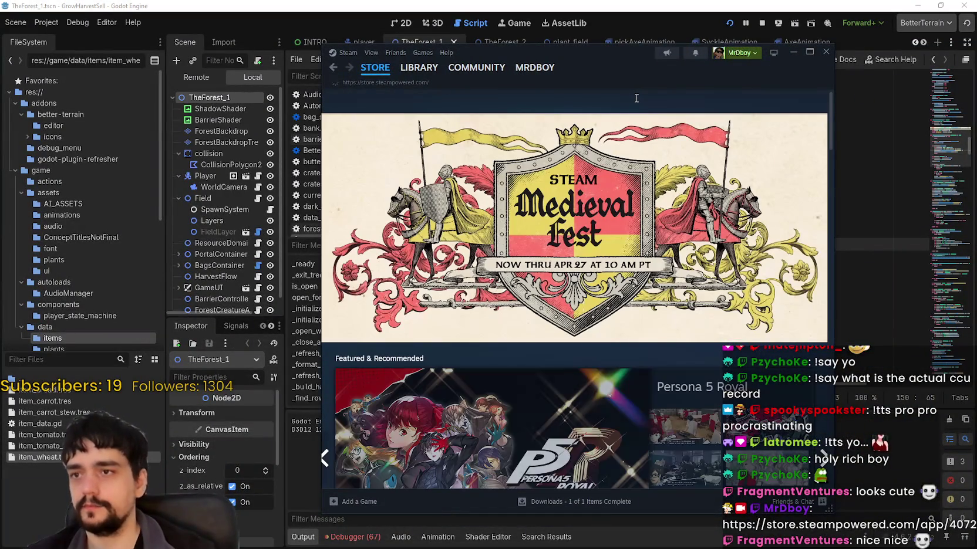
pyautogui.click(645, 96)
pyautogui.write('RMBOY')
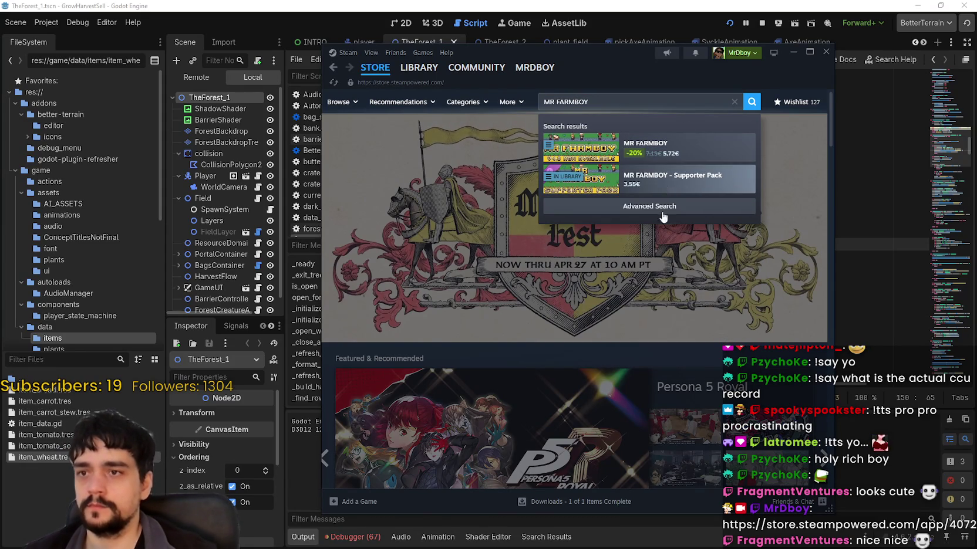
pyautogui.click(618, 148)
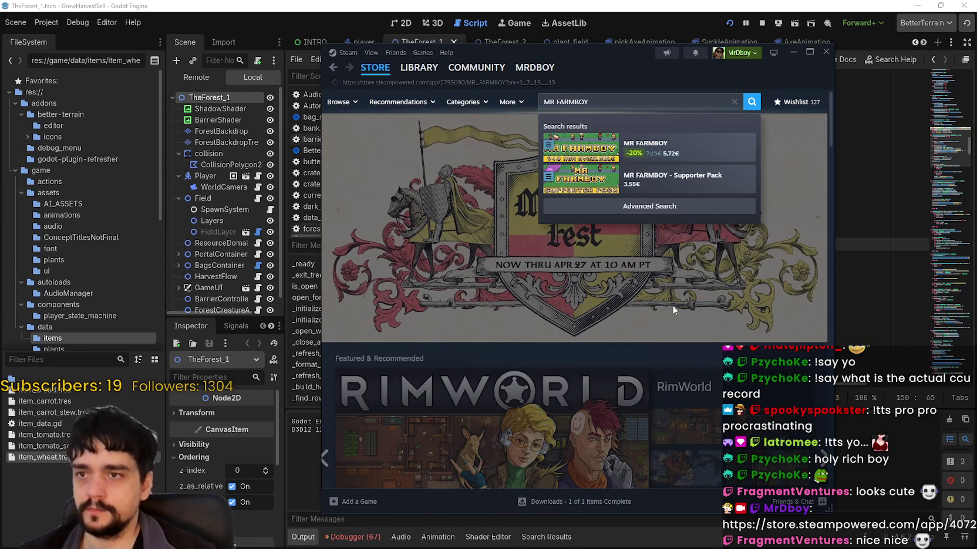
# - Browse the MR FARMBOY store page and read its latest update post
pyautogui.scroll(-5, 608, 291)
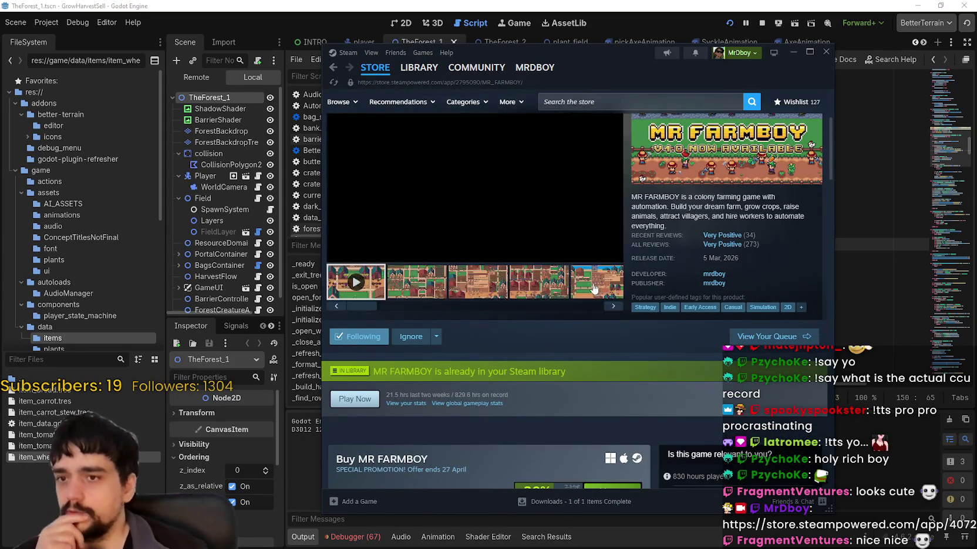
pyautogui.scroll(-3, 483, 317)
pyautogui.scroll(-5, 484, 322)
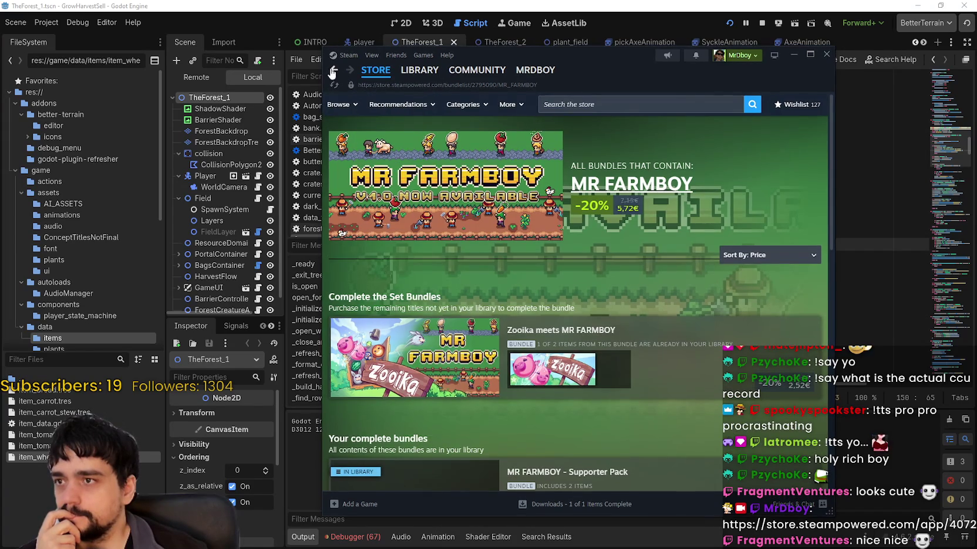
pyautogui.hotkey('alt', 'Left')
pyautogui.scroll(-5, 476, 411)
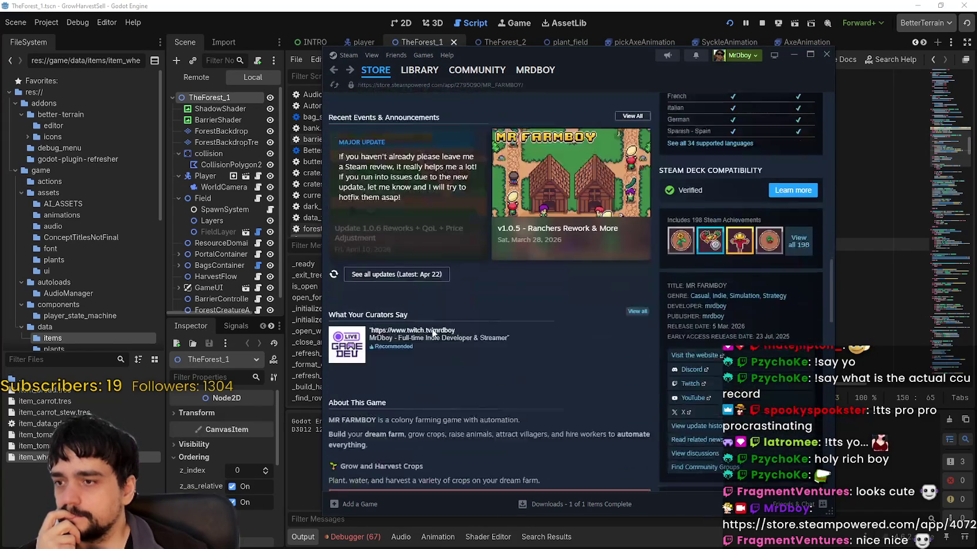
pyautogui.click(397, 238)
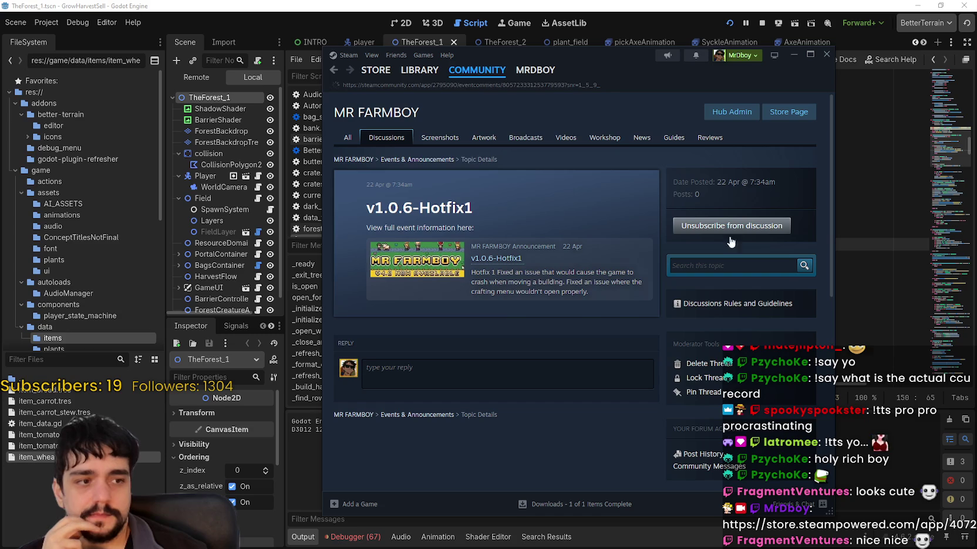
pyautogui.scroll(-1, 500, 313)
pyautogui.scroll(1, 424, 204)
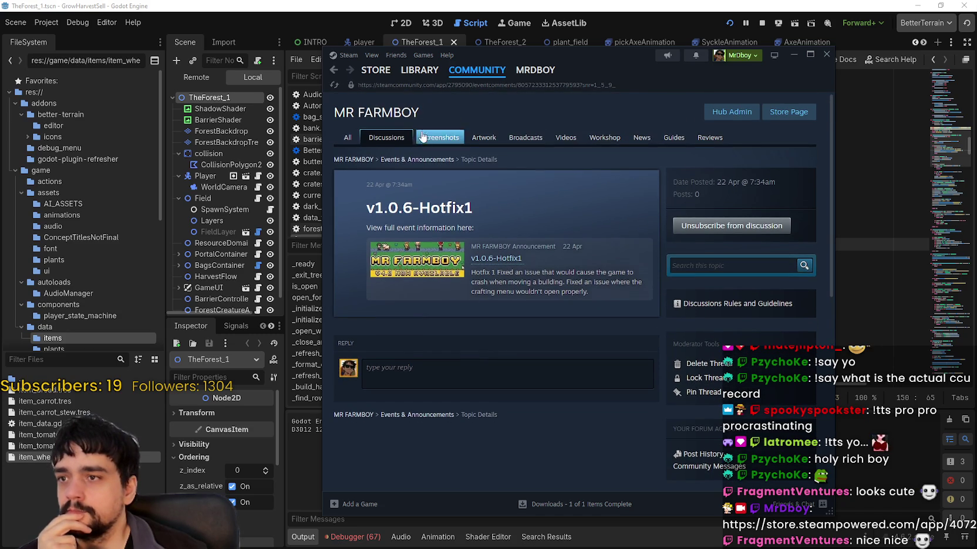
# - Browse the MR FARMBOY community discussions and view the Bugs & Technical Issues sub-forum
pyautogui.click(394, 139)
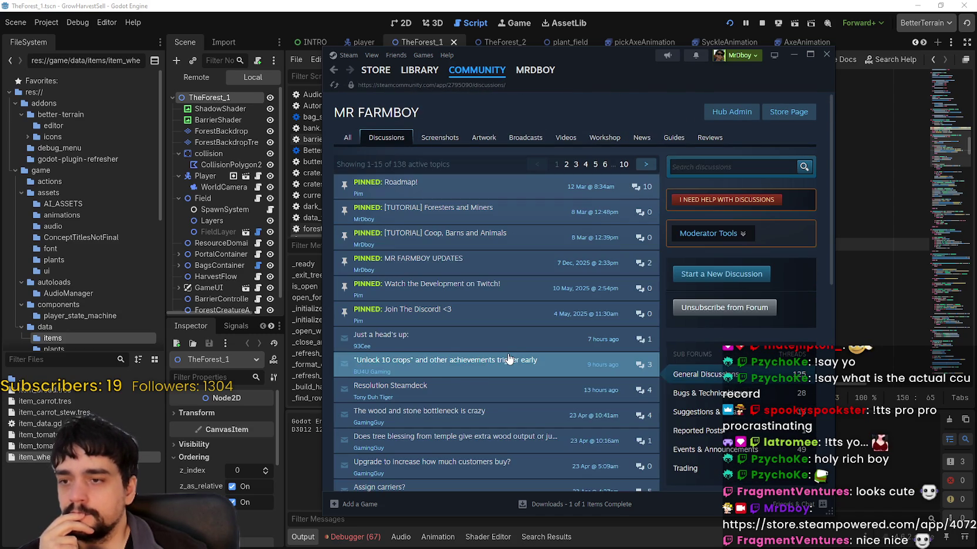
pyautogui.scroll(-1, 775, 364)
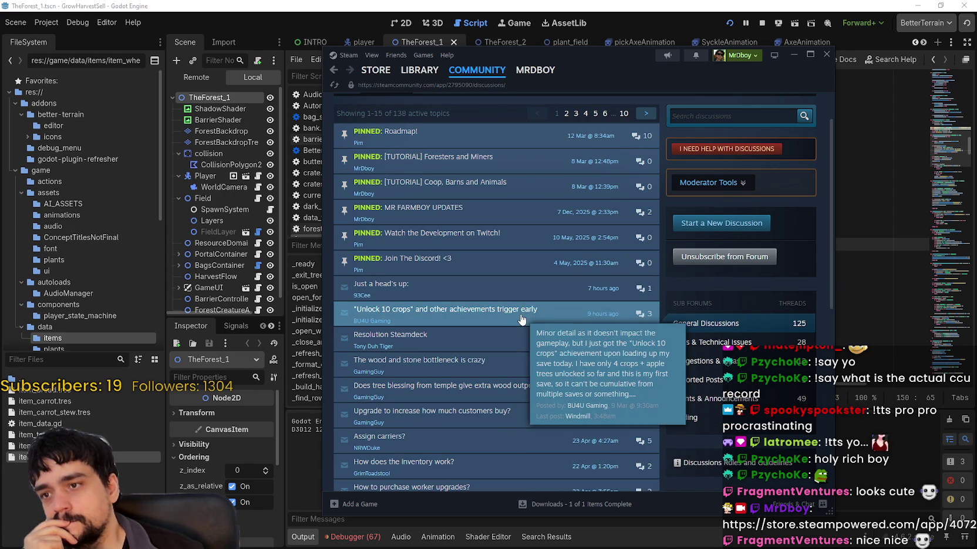
pyautogui.click(731, 342)
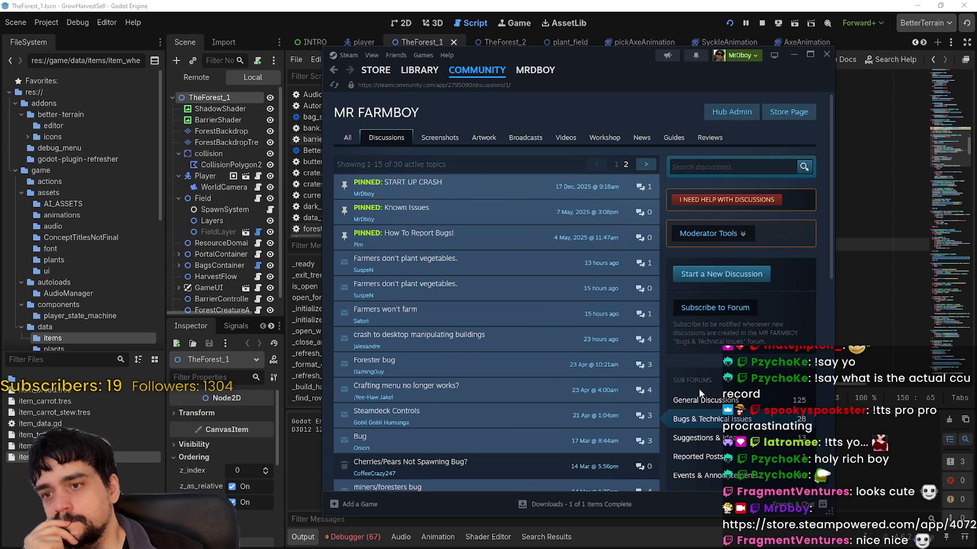
pyautogui.scroll(-3, 684, 376)
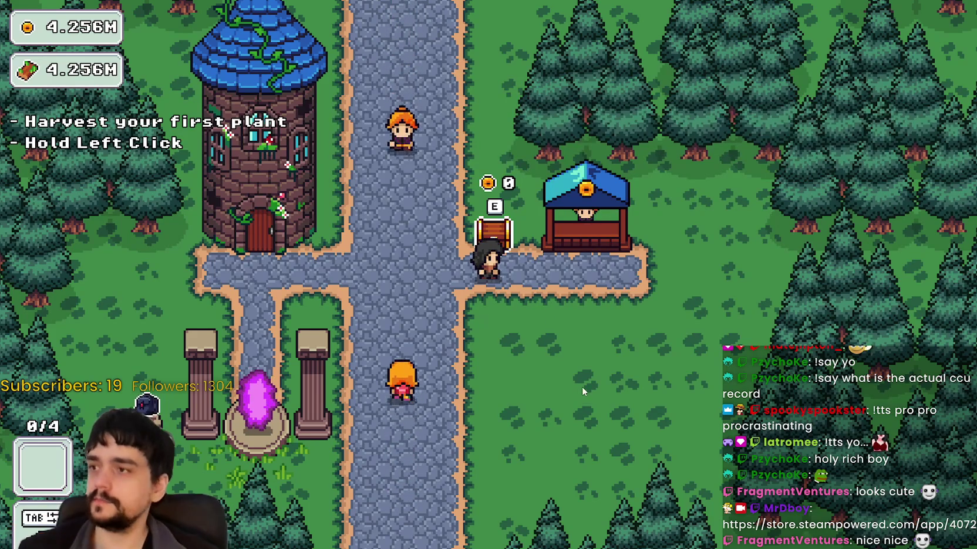
# - Travel to The Forest from the portal and harvest the plants around the player
pyautogui.press('a')
pyautogui.press('s')
pyautogui.press('e')
pyautogui.click(251, 342)
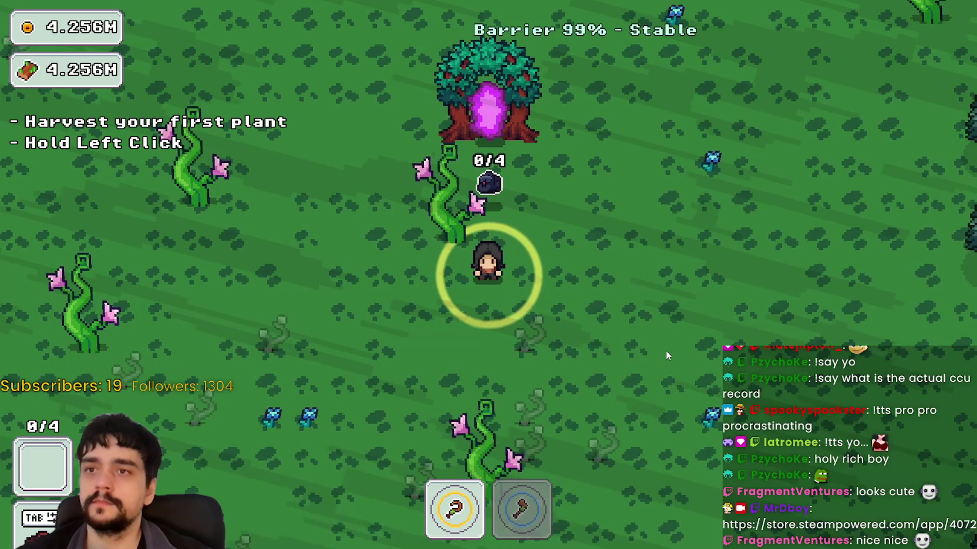
pyautogui.press('s')
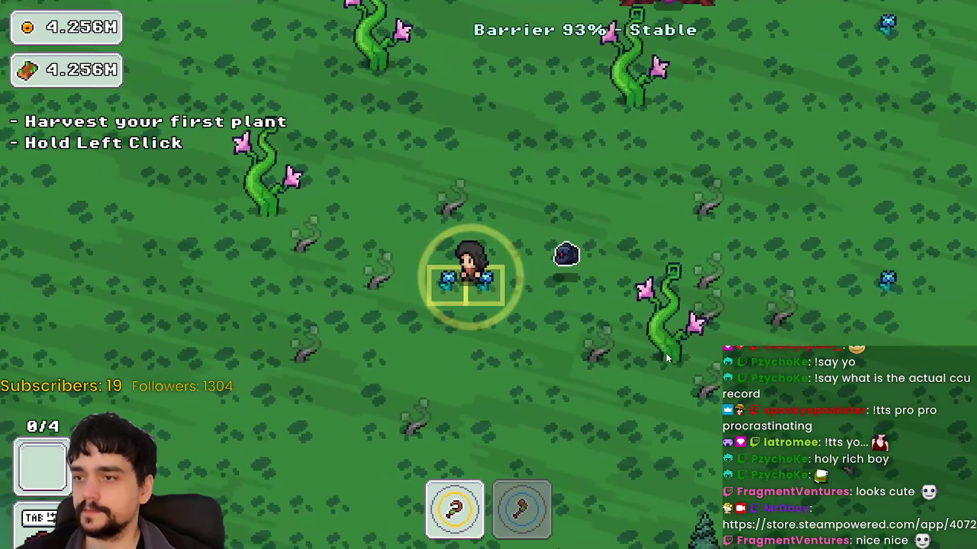
pyautogui.moveTo(665, 354); pyautogui.dragTo(666, 353)
# - Move up and right into the vine patch near the barrier tree, cutting through the vines
pyautogui.press('d')
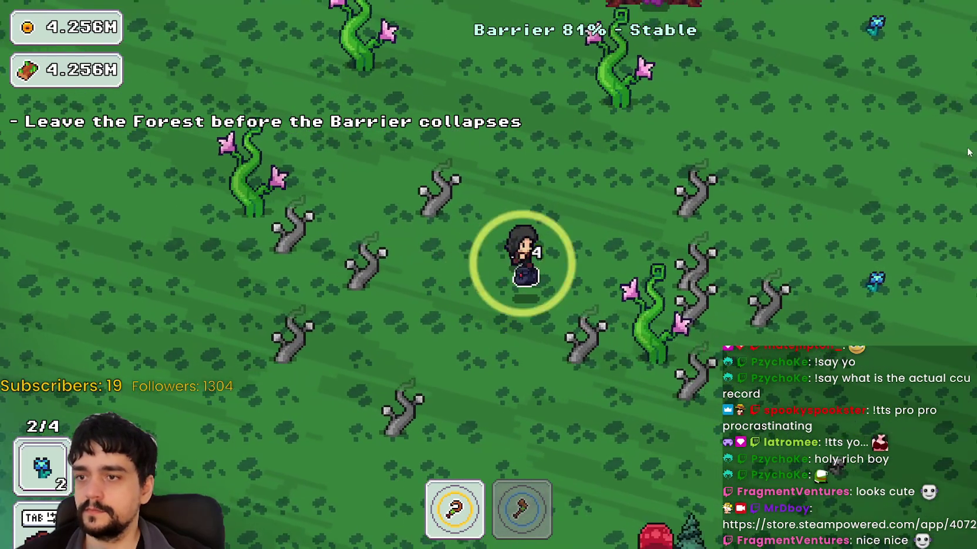
pyautogui.press('w')
pyautogui.press('d')
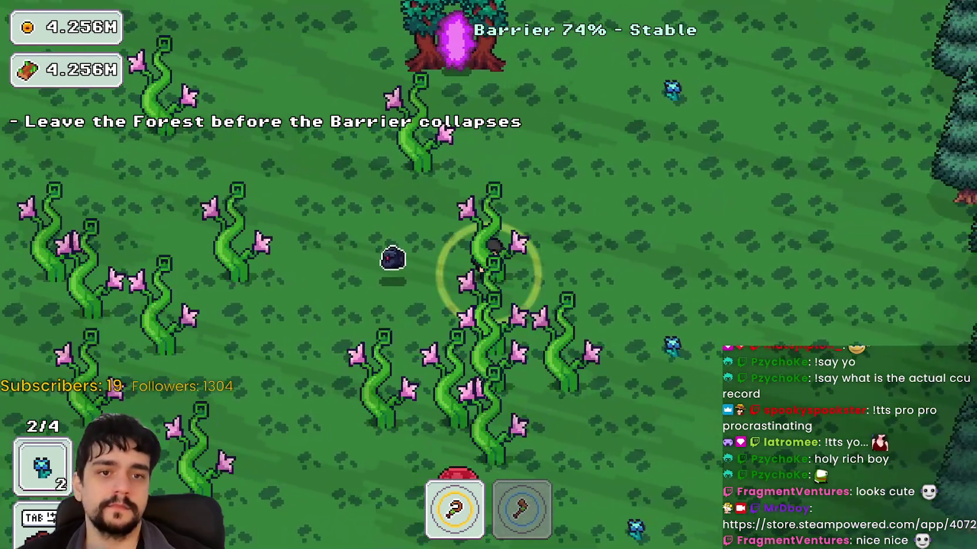
pyautogui.press('d')
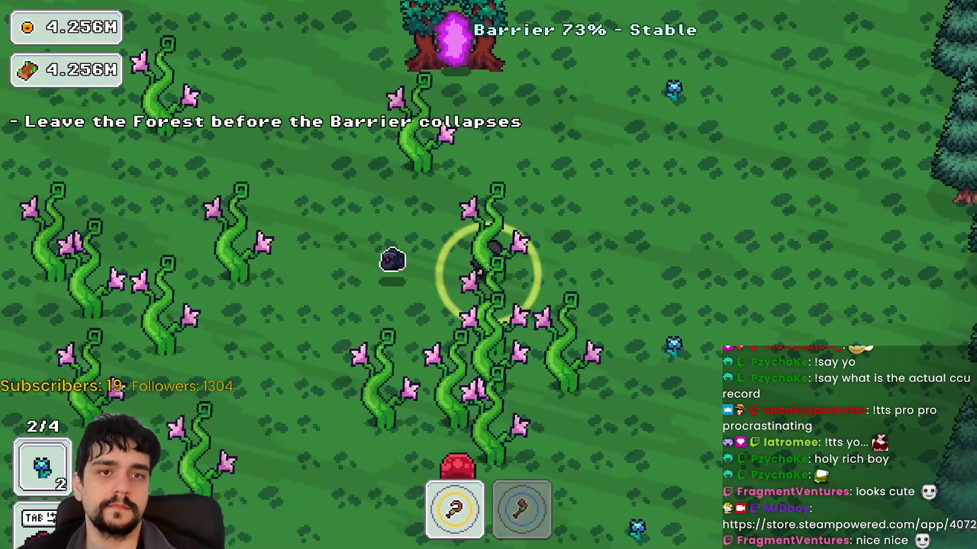
pyautogui.press('a')
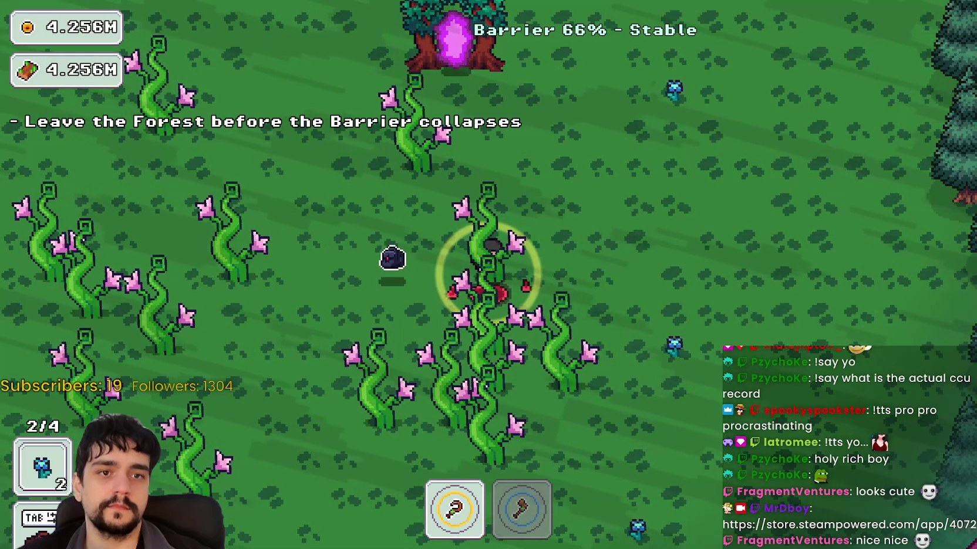
pyautogui.press('d')
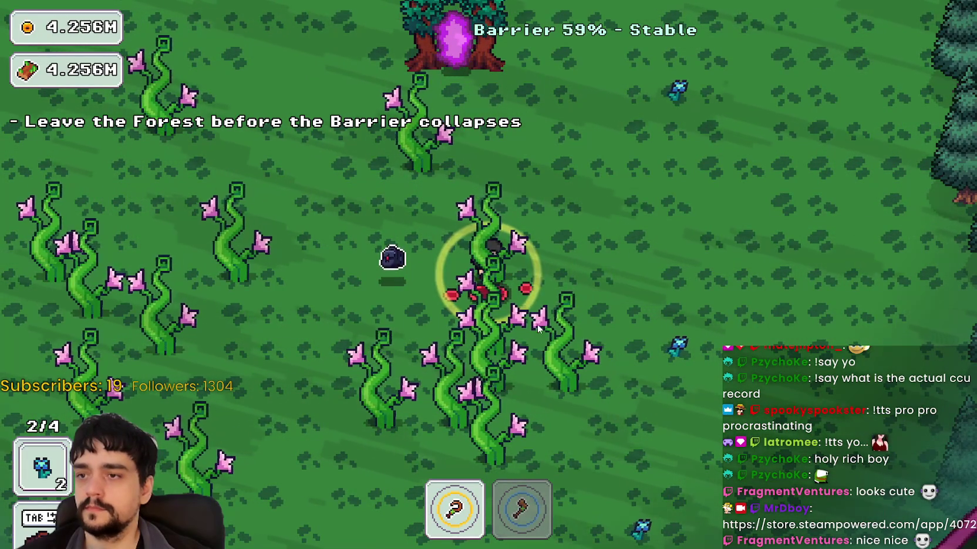
pyautogui.press('w')
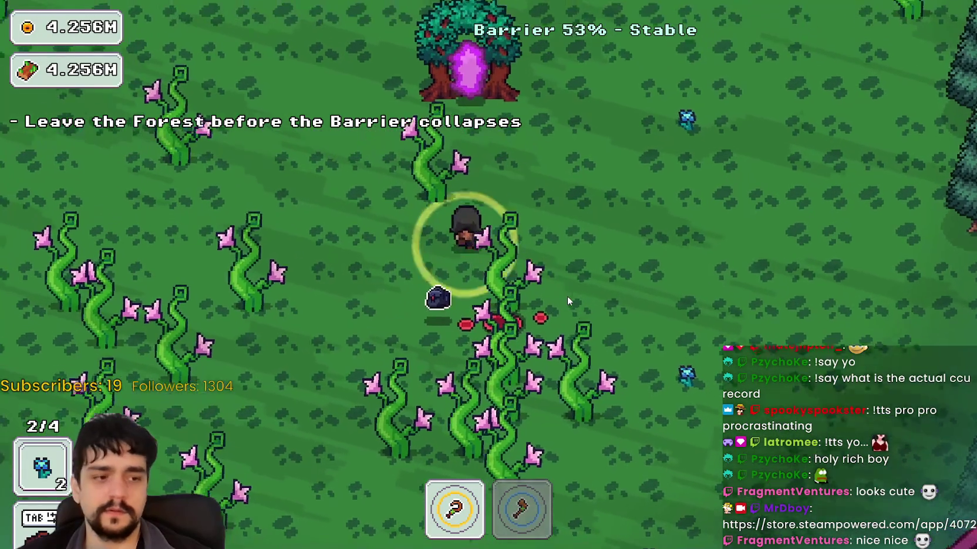
pyautogui.press('d')
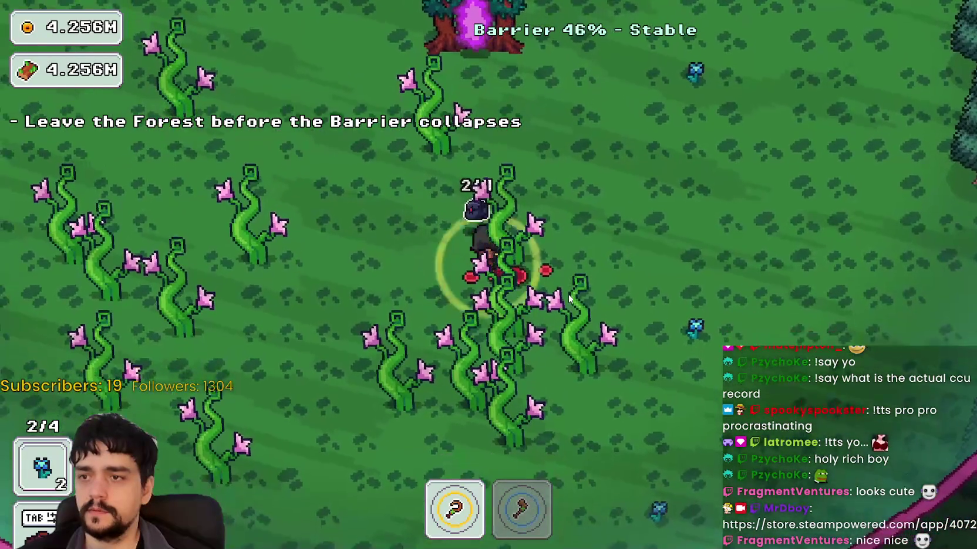
# - Chop vines with the axe, switch back to the scythe, and enter the portal tree to end the stage
pyautogui.press('s')
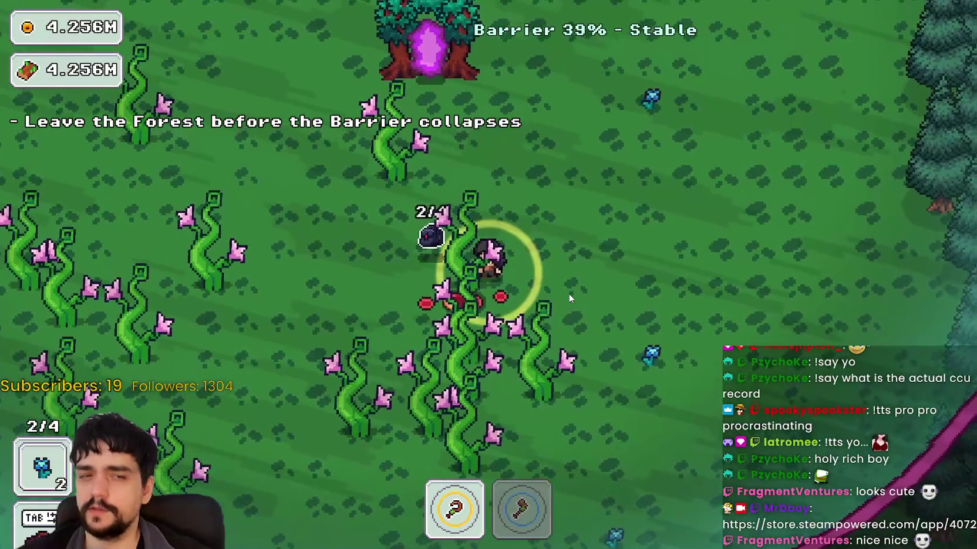
pyautogui.press('2')
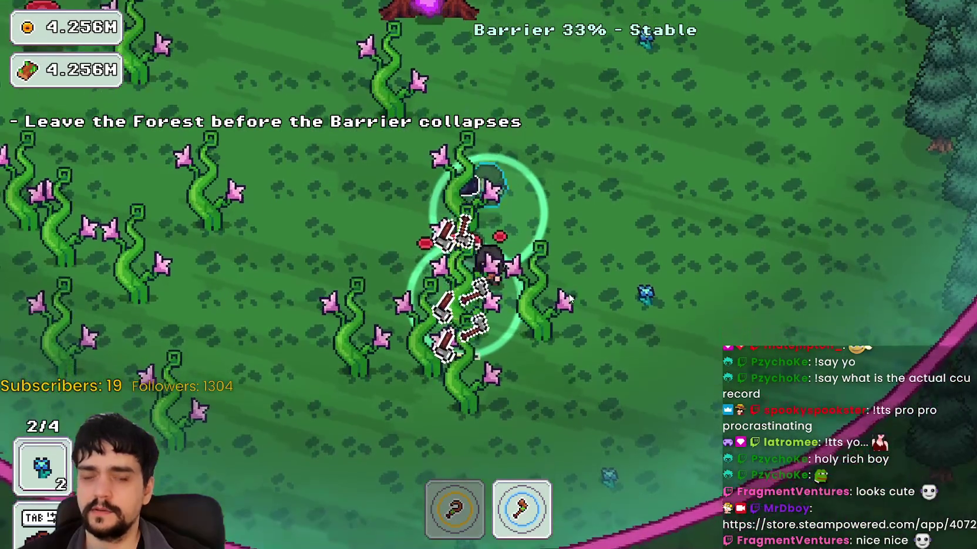
pyautogui.press('a')
pyautogui.press('s')
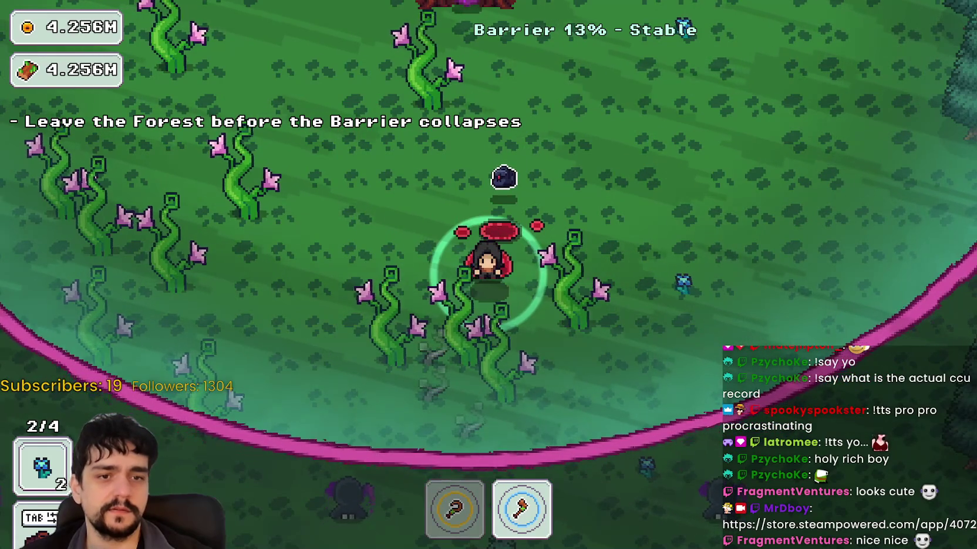
pyautogui.press('1')
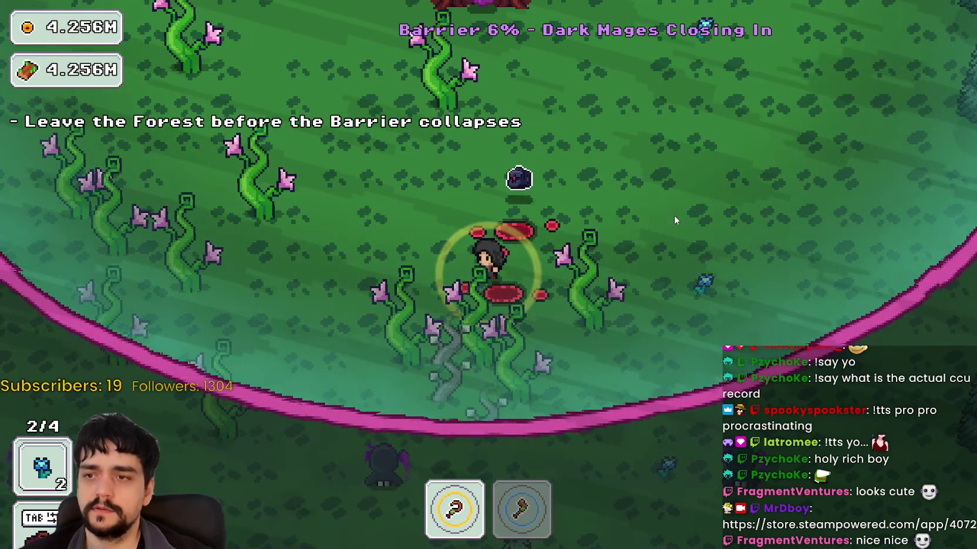
pyautogui.press('w')
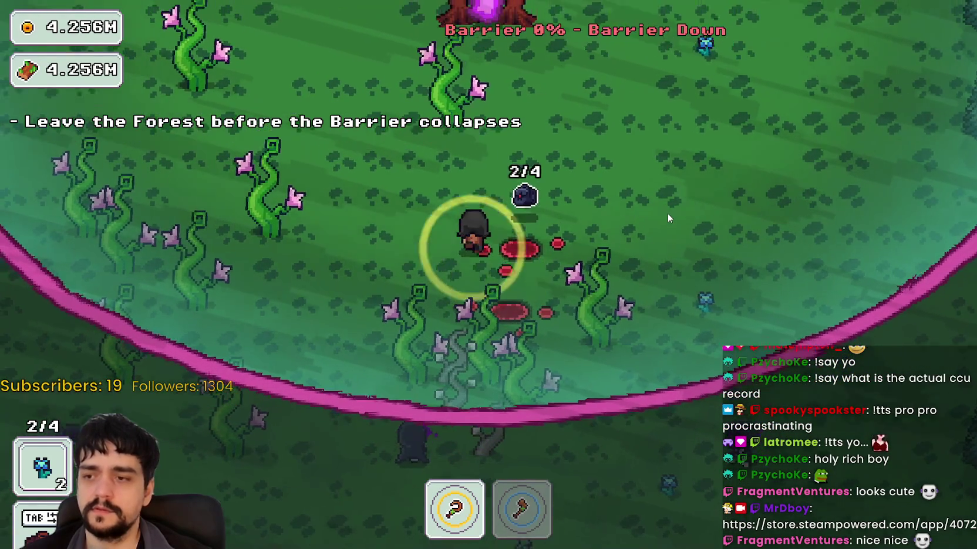
pyautogui.press('w')
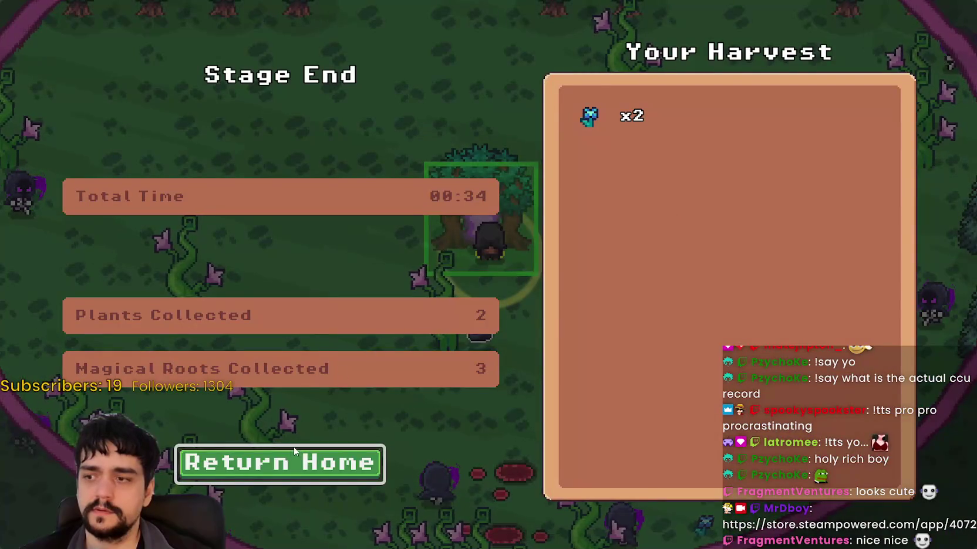
# - Return home and sell the two harvested plants at the market stall
pyautogui.click(294, 459)
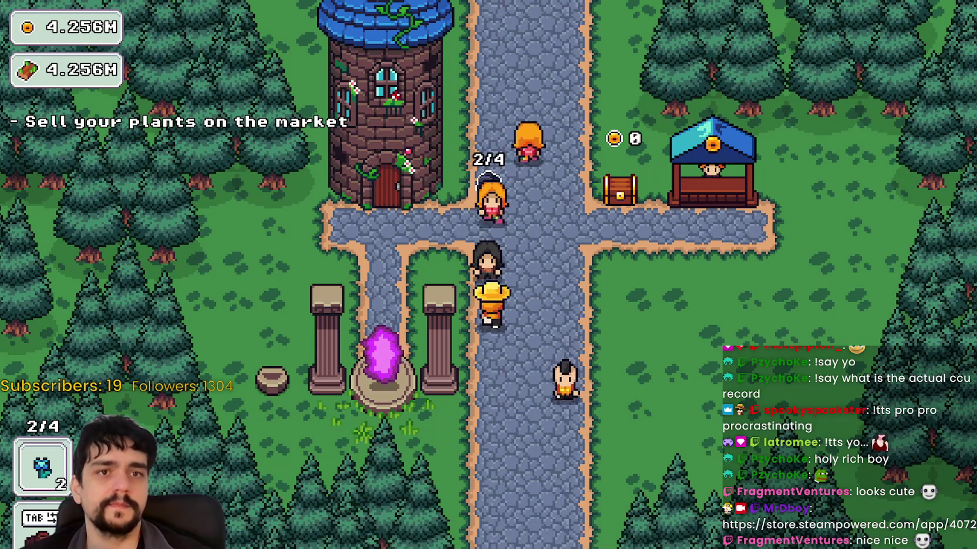
pyautogui.press('d')
pyautogui.press('w')
# - Check the prestige tree at the tower, then travel to The Forest (forest_1) from the portal
pyautogui.press('a')
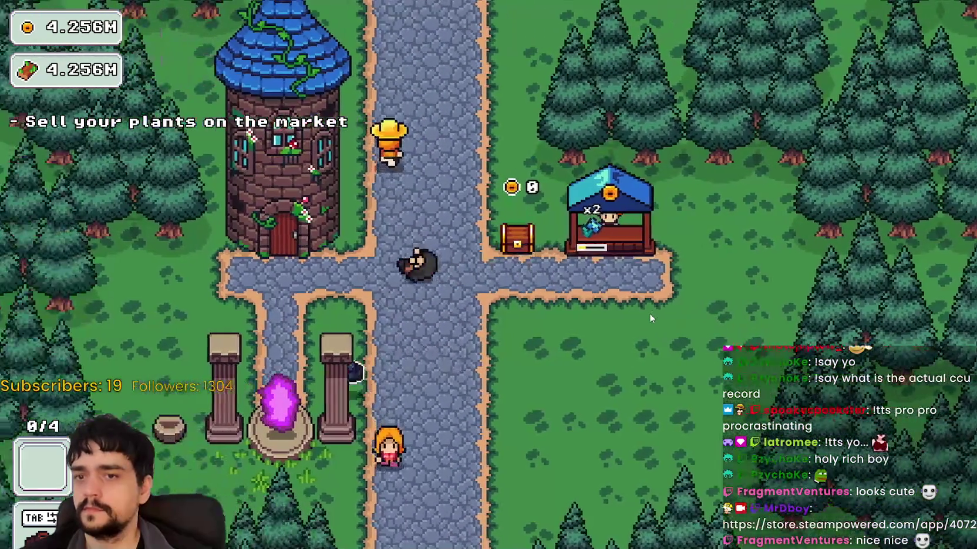
pyautogui.press('e')
pyautogui.press('Escape')
pyautogui.press('s')
pyautogui.press('e')
pyautogui.click(262, 348)
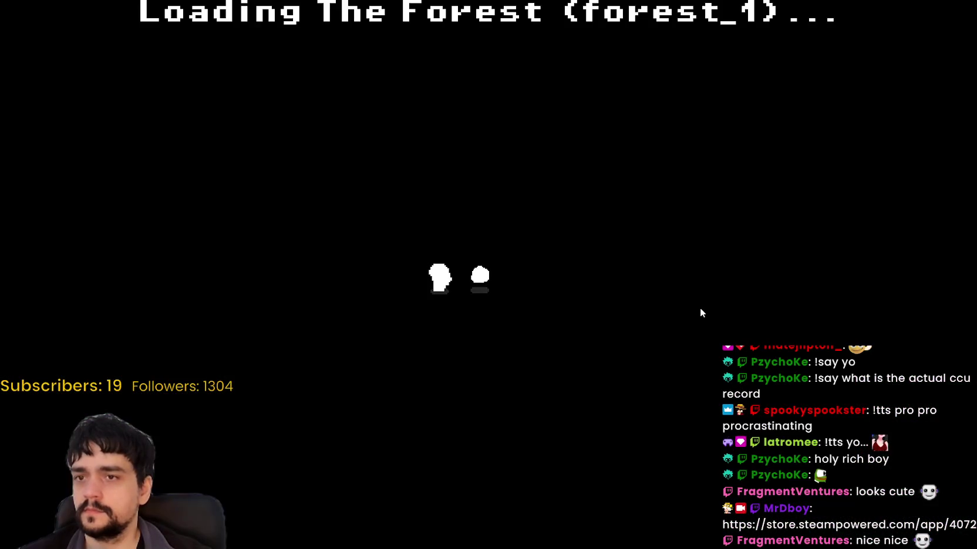
# - Walk down into the forest toward the grey plants and equip the axe to chop them
pyautogui.press('s')
pyautogui.press('d')
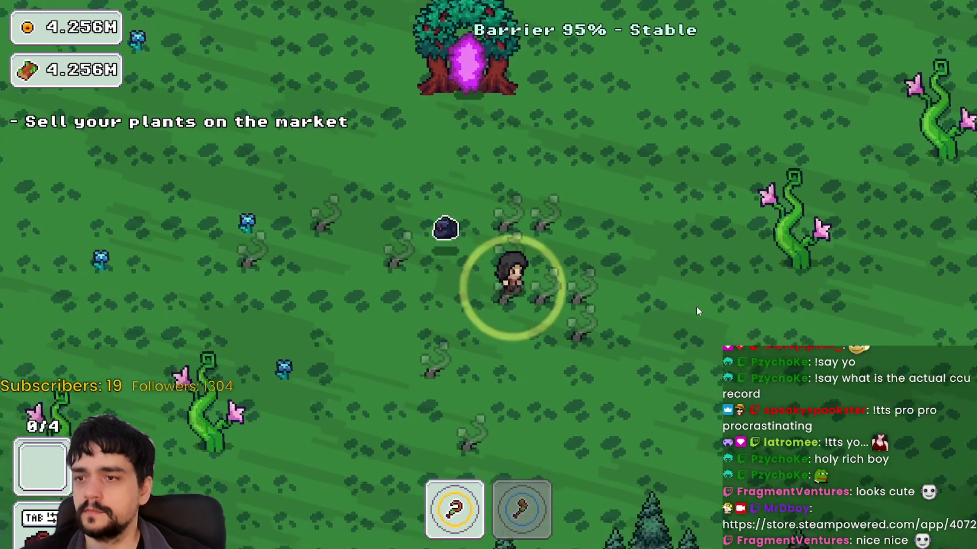
pyautogui.press('s')
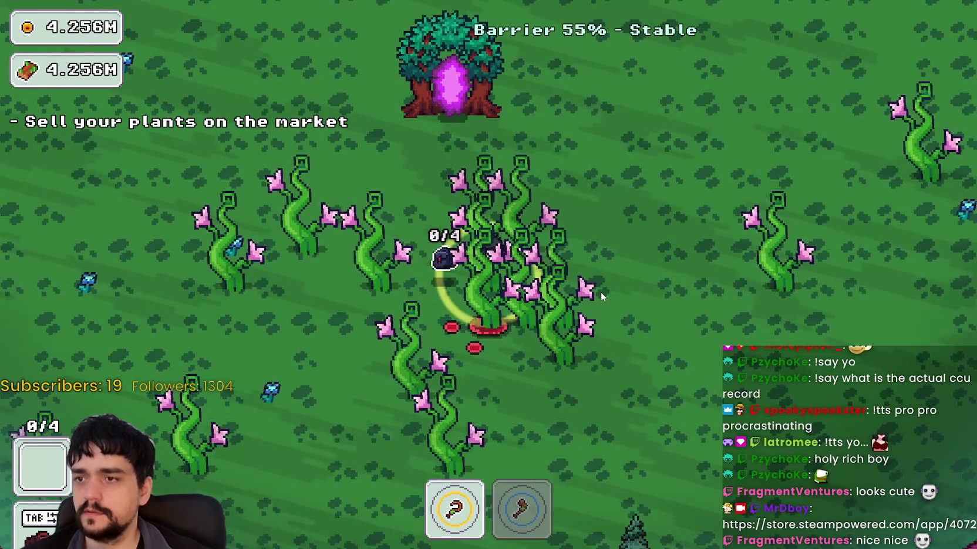
pyautogui.press('2')
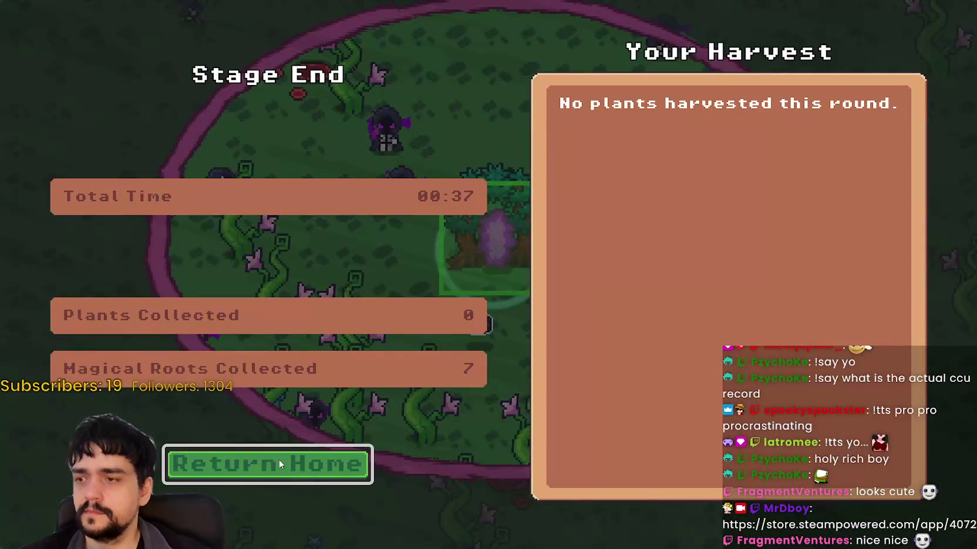
# - Return home from the 00:37 forest Stage End summary
pyautogui.click(278, 459)
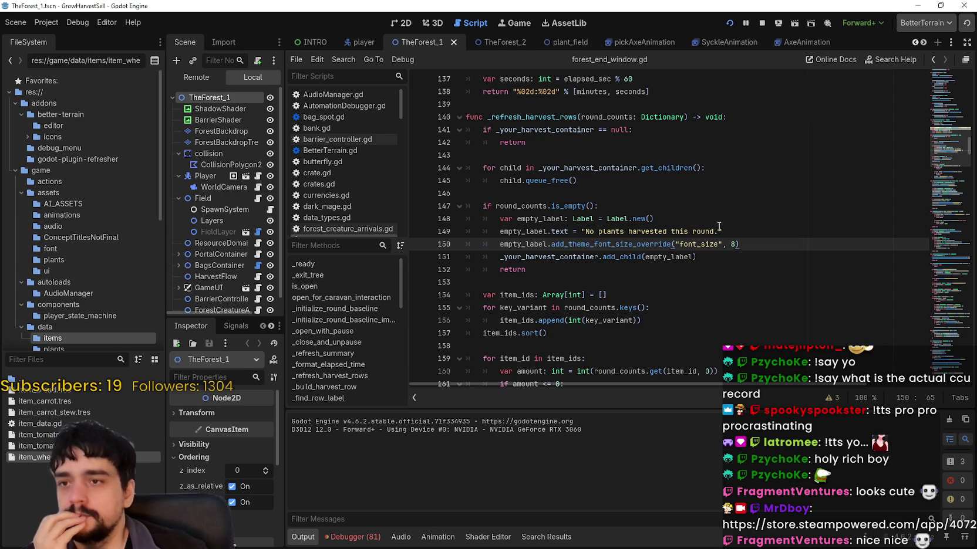
# - Restart the running game, then return to the editor and select the Field node
pyautogui.scroll(-1, 722, 226)
pyautogui.click(729, 23)
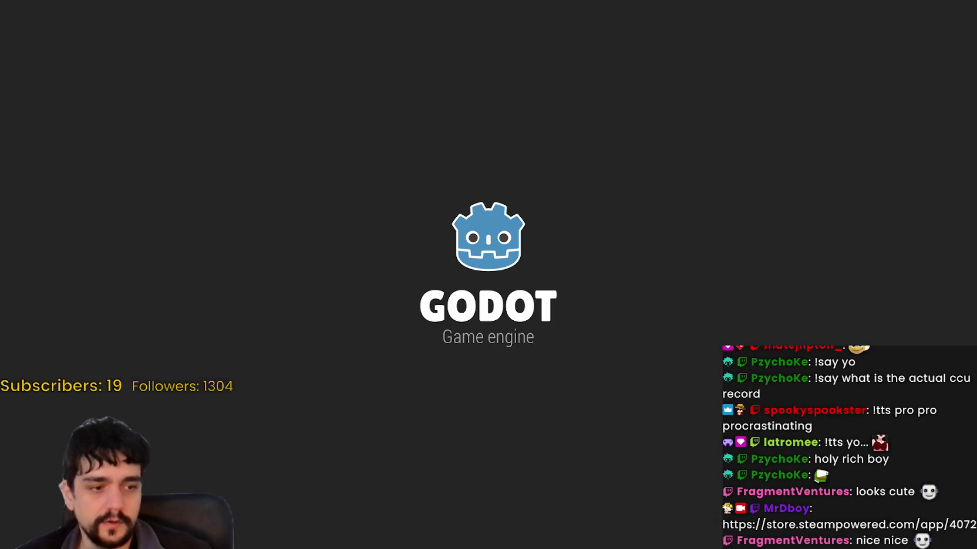
pyautogui.hotkey('alt', 'Tab')
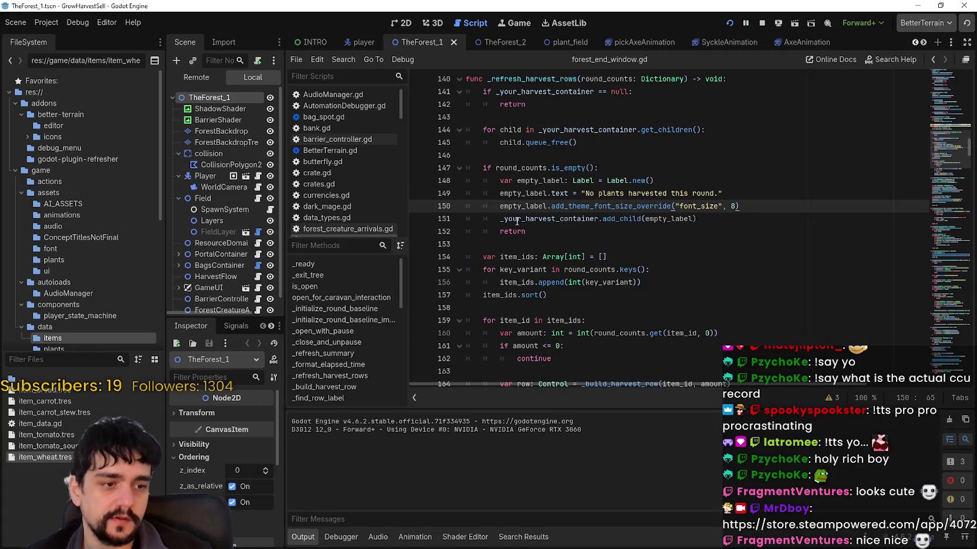
pyautogui.moveTo(362, 291); pyautogui.dragTo(362, 292)
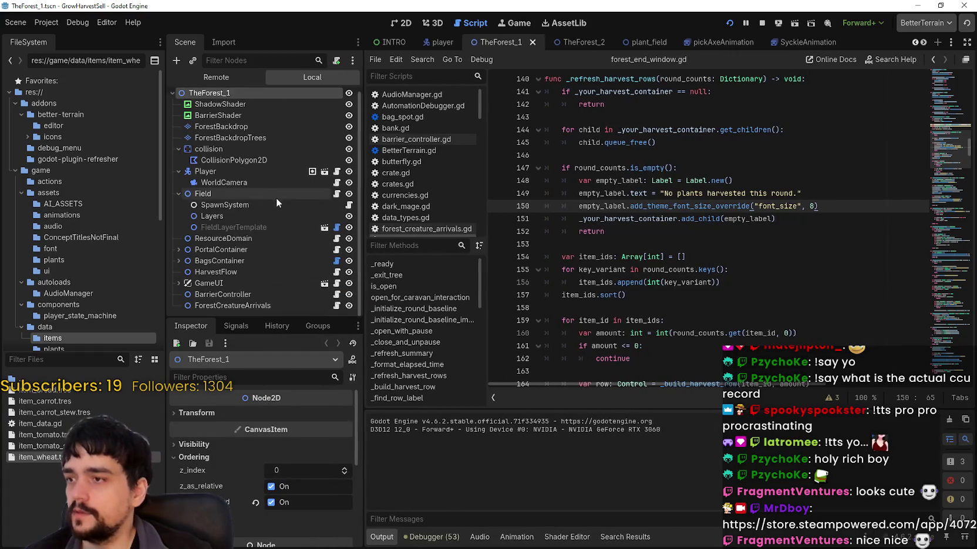
pyautogui.click(259, 194)
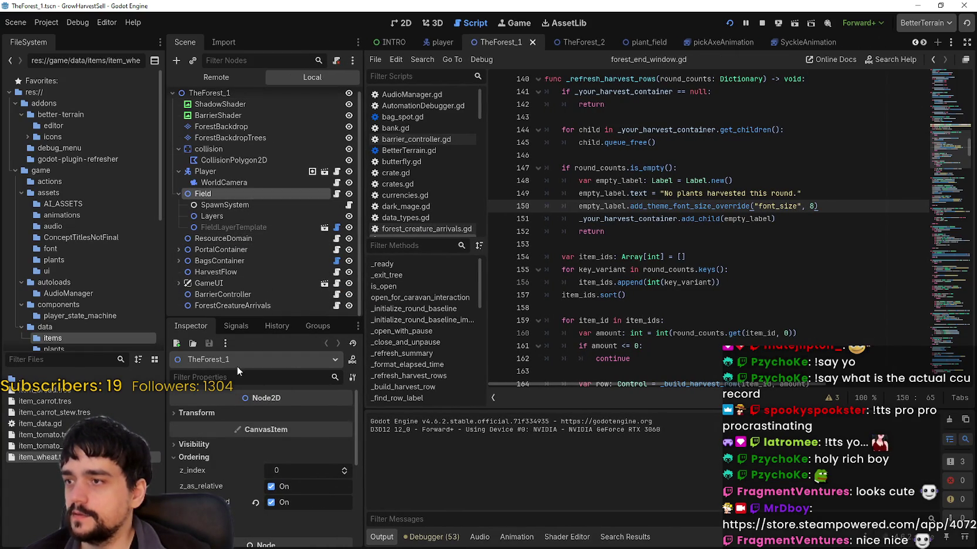
# - Turn off collision_only_when_mature on Field's plant_m, save the scene, and relaunch the game
pyautogui.click(305, 479)
pyautogui.scroll(-5, 263, 506)
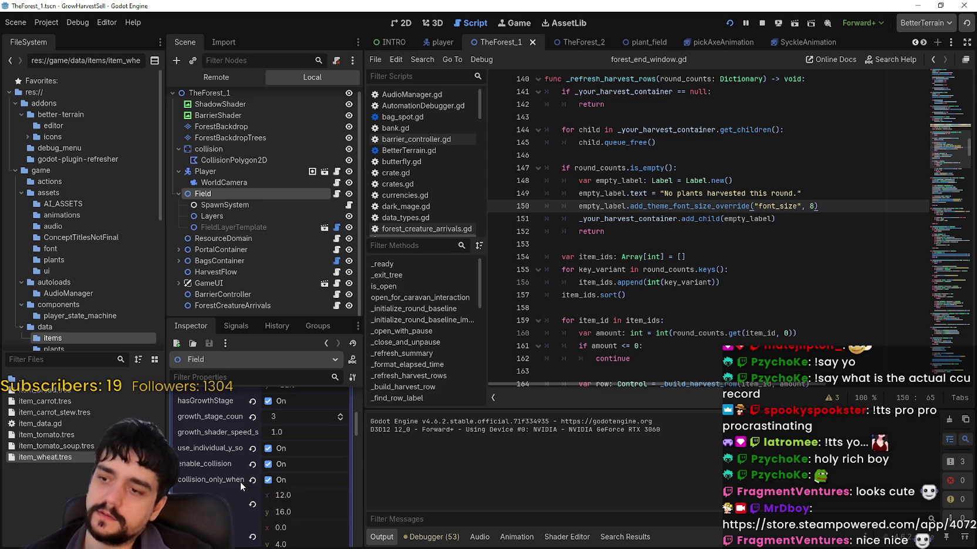
pyautogui.click(332, 480)
pyautogui.hotkey('ctrl', 's')
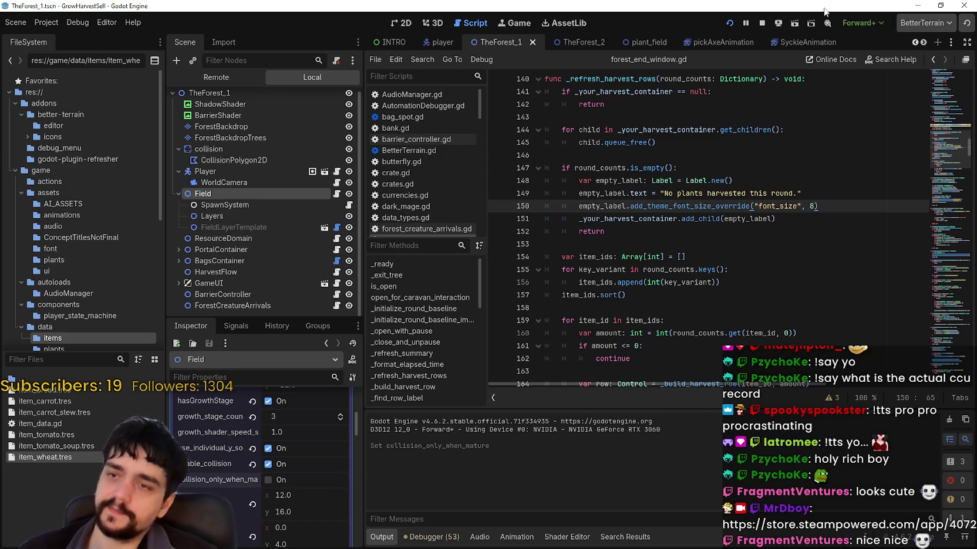
pyautogui.click(762, 22)
pyautogui.click(728, 23)
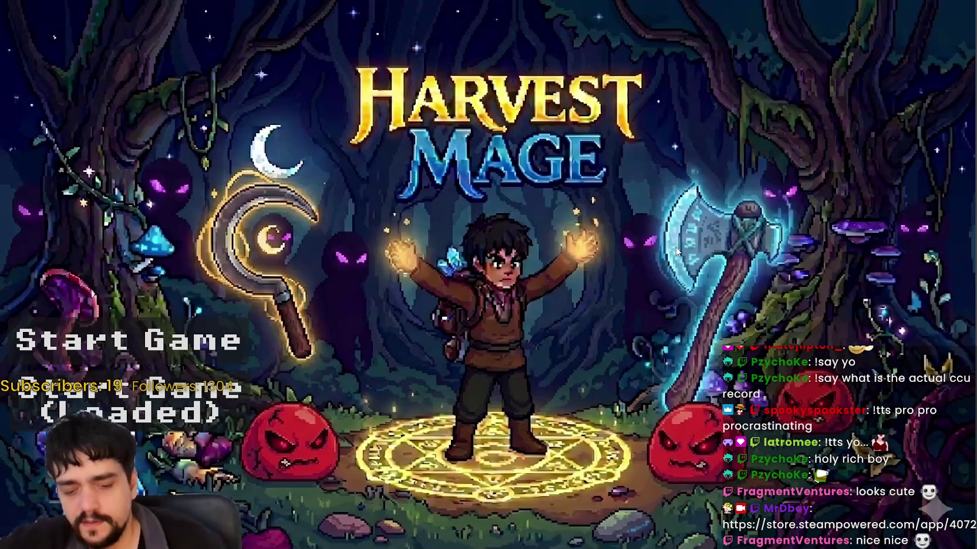
# - Start the loaded save and travel from the village portal to The Forest (forest_1)
pyautogui.click(245, 394)
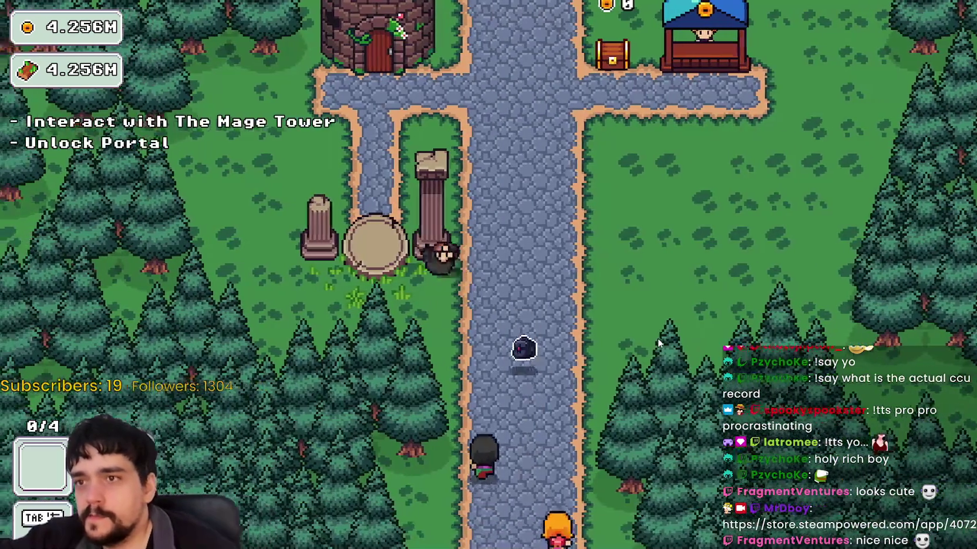
pyautogui.press('e')
pyautogui.press('Escape')
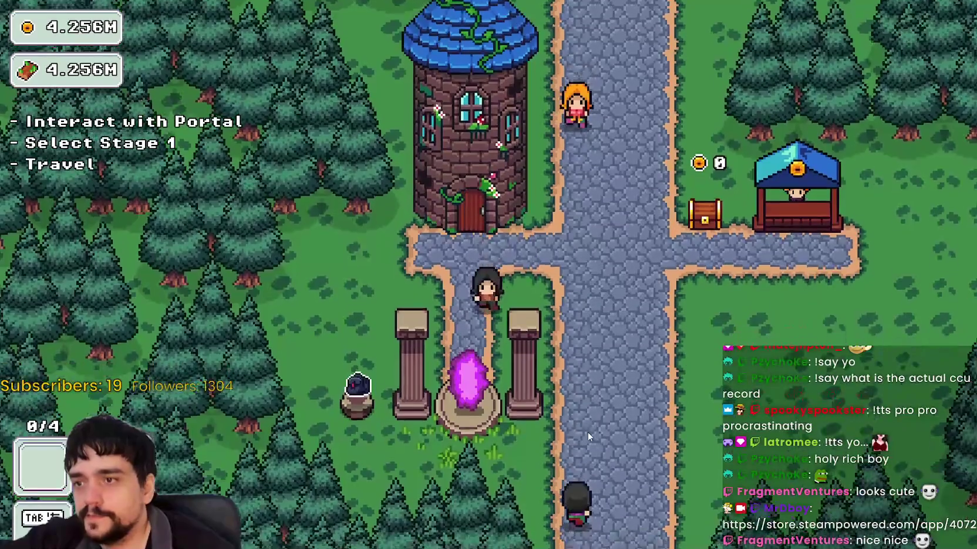
pyautogui.press('e')
pyautogui.click(277, 352)
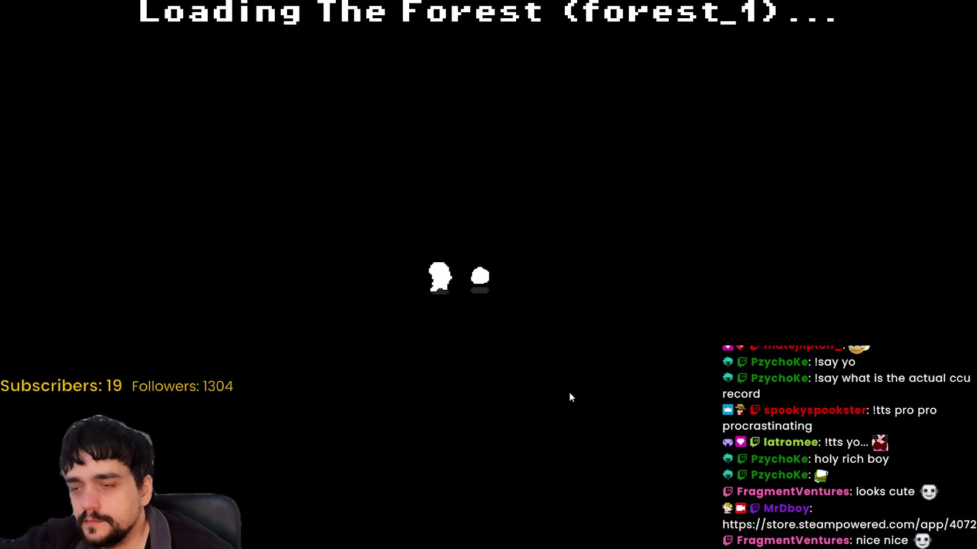
# - Walk the hero around the forest clearing toward the blue plants
pyautogui.press('s')
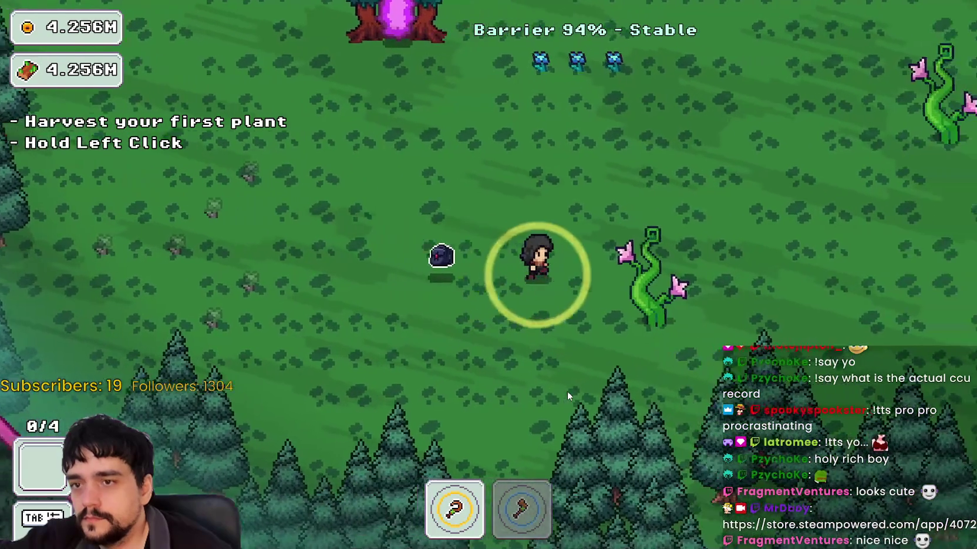
pyautogui.press('d')
pyautogui.press('2')
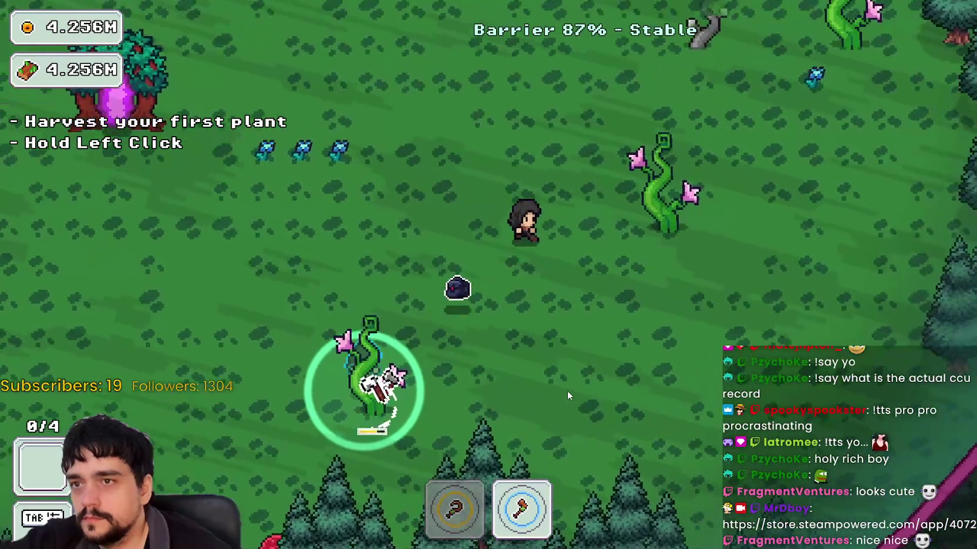
pyautogui.press('d')
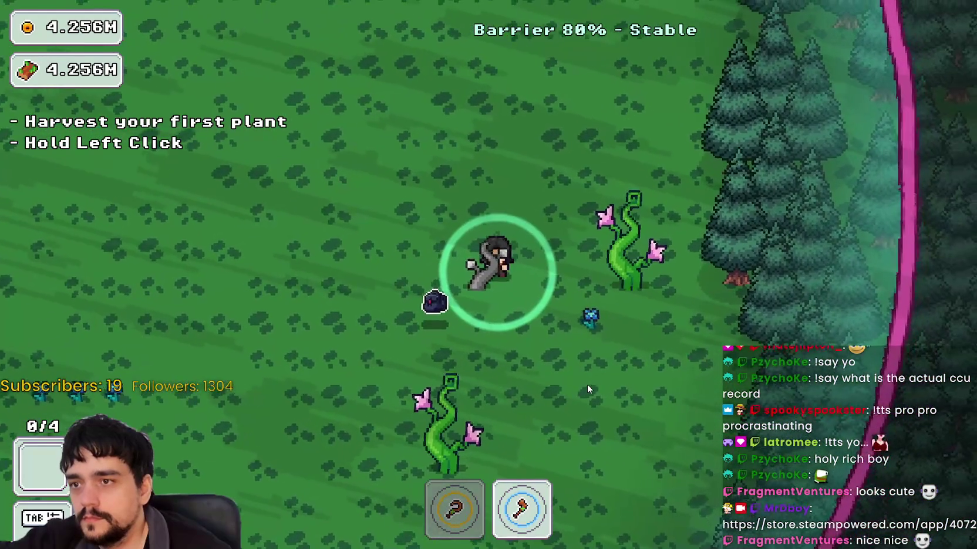
pyautogui.press('a')
pyautogui.press('d')
pyautogui.press('a')
pyautogui.press('d')
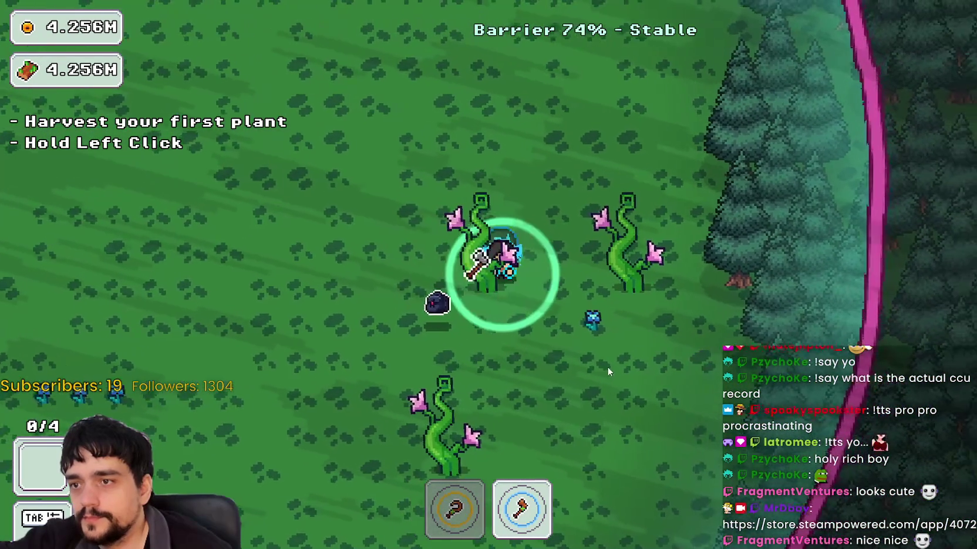
pyautogui.press('w')
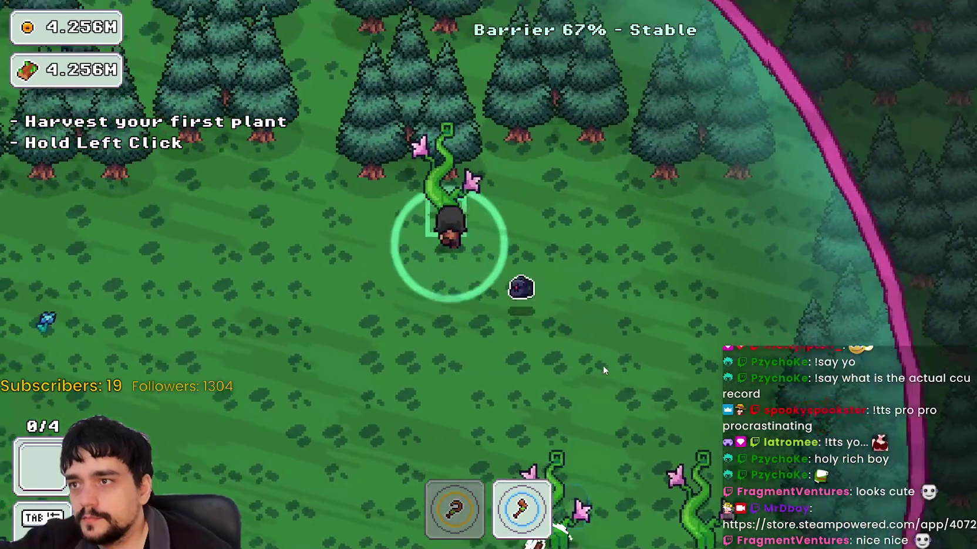
pyautogui.press('s')
pyautogui.press('d')
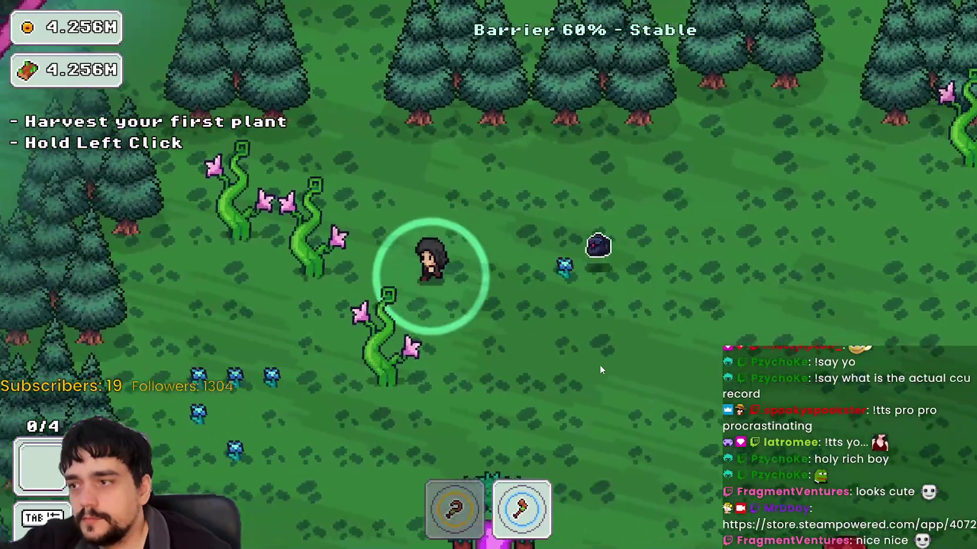
pyautogui.press('a')
pyautogui.press('s')
# - Harvest four blue plants with the sickle until the bag reads FULL
pyautogui.press('1')
pyautogui.moveTo(581, 402); pyautogui.dragTo(478, 336)
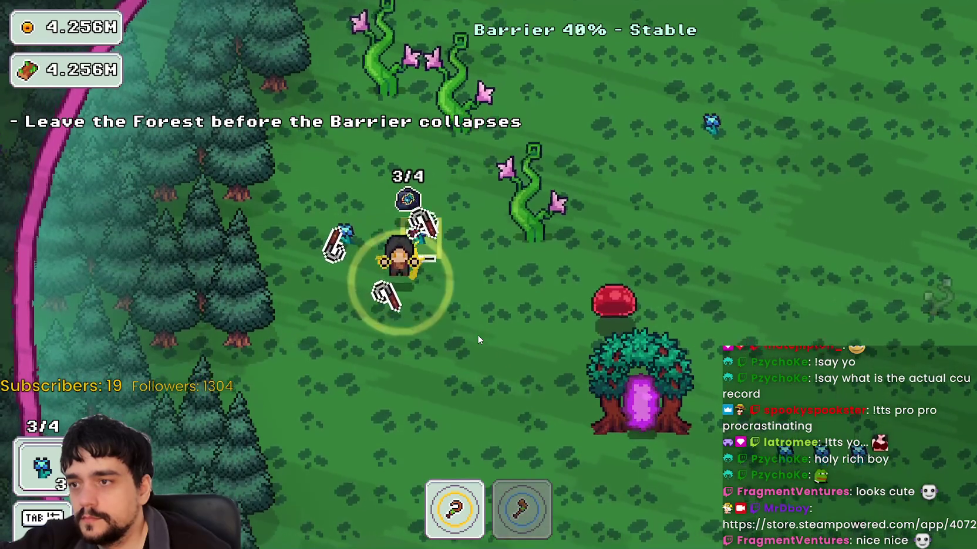
pyautogui.press('s')
pyautogui.press('d')
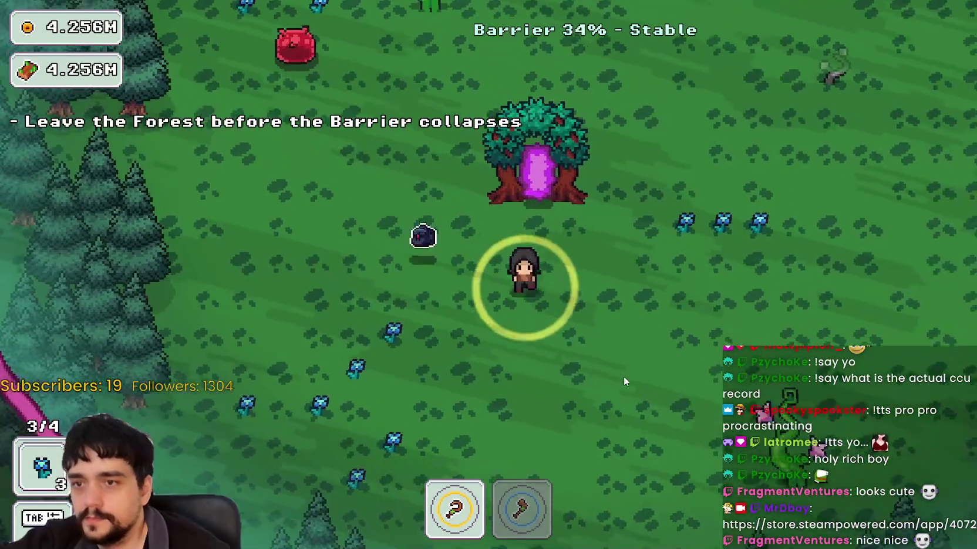
pyautogui.press('a')
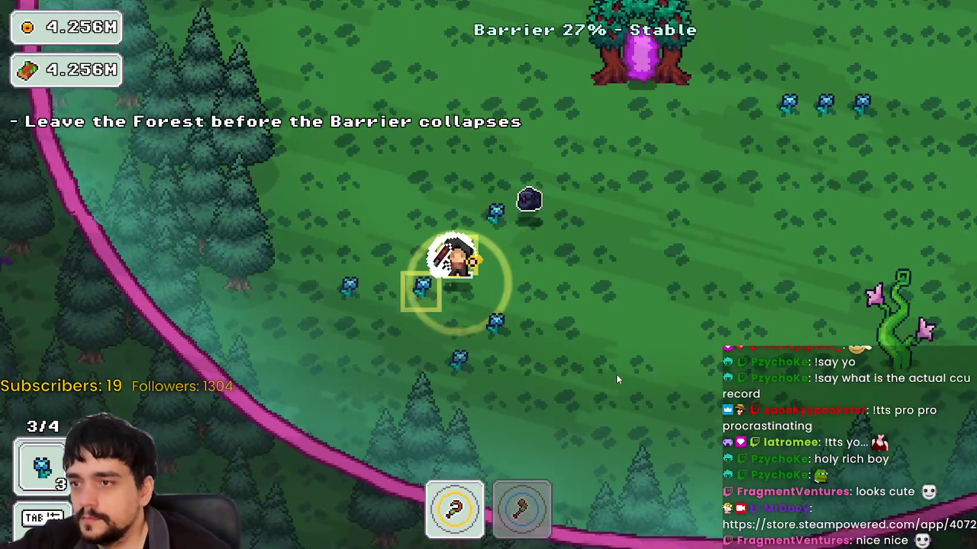
pyautogui.press('s')
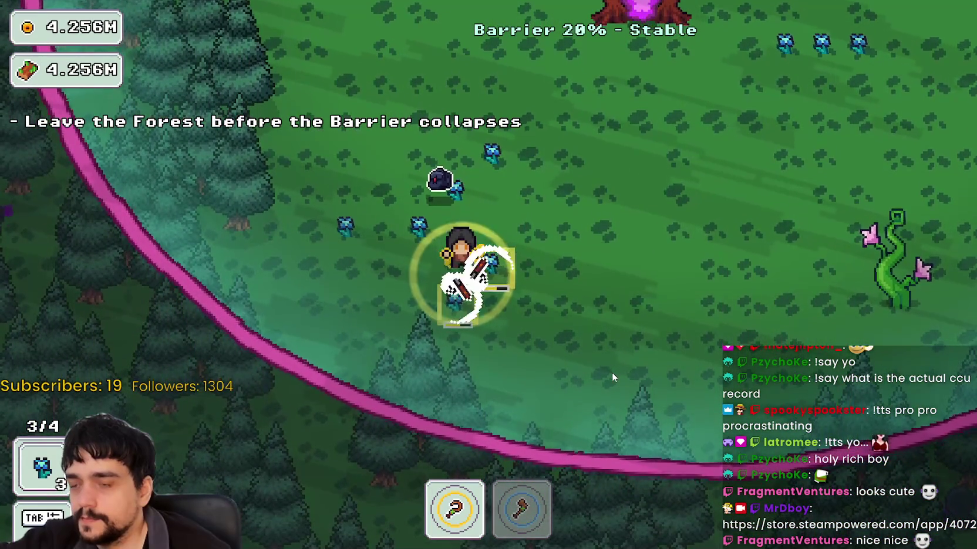
pyautogui.press('w')
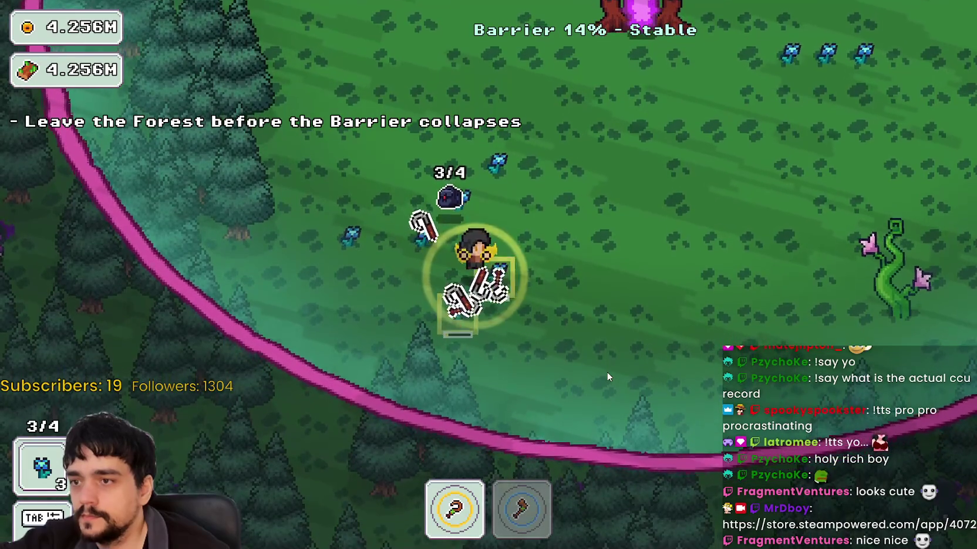
pyautogui.hotkey('w', 'd')
pyautogui.hotkey('w', 'd')
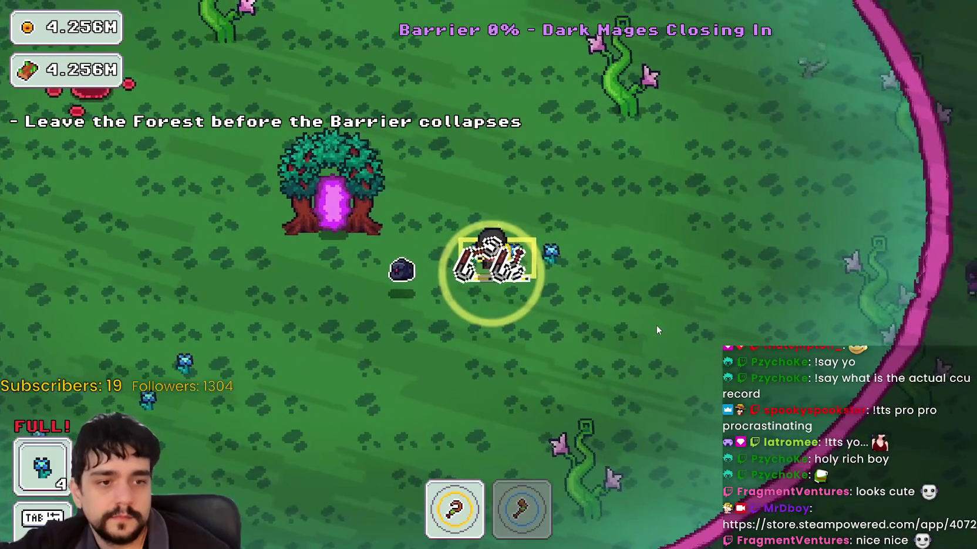
pyautogui.hotkey('s', 'a')
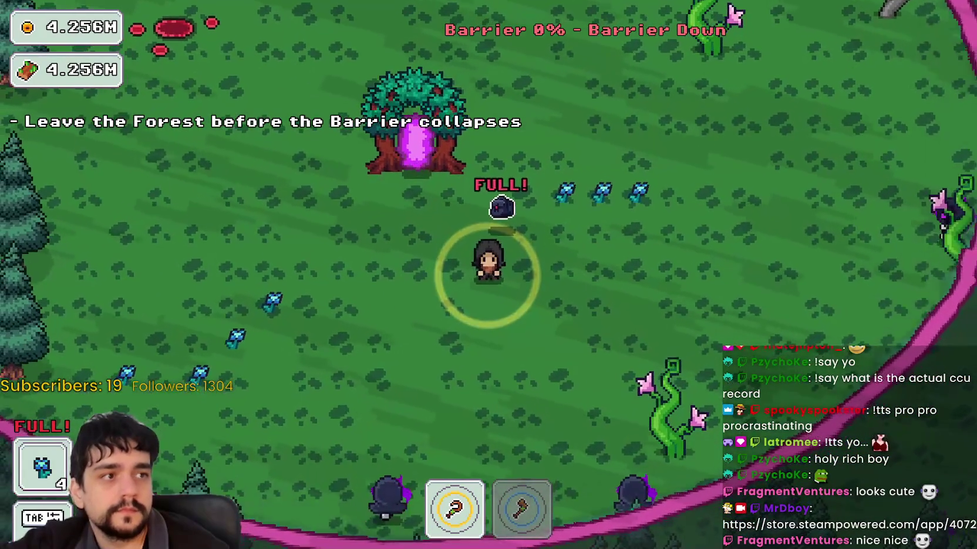
# - Leave through the portal tree, return home, and drop the plants at the stall for 20 gold
pyautogui.hotkey('w', 'a')
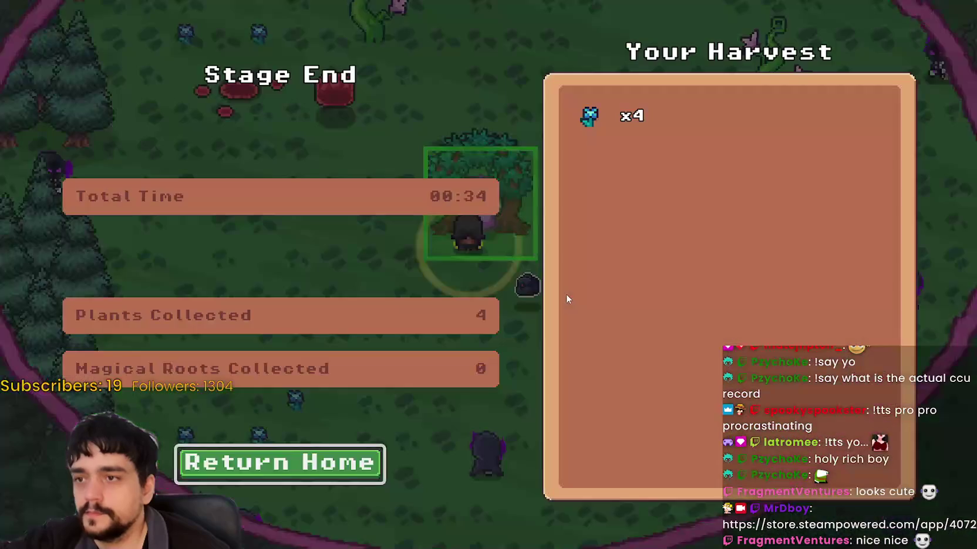
pyautogui.click(254, 463)
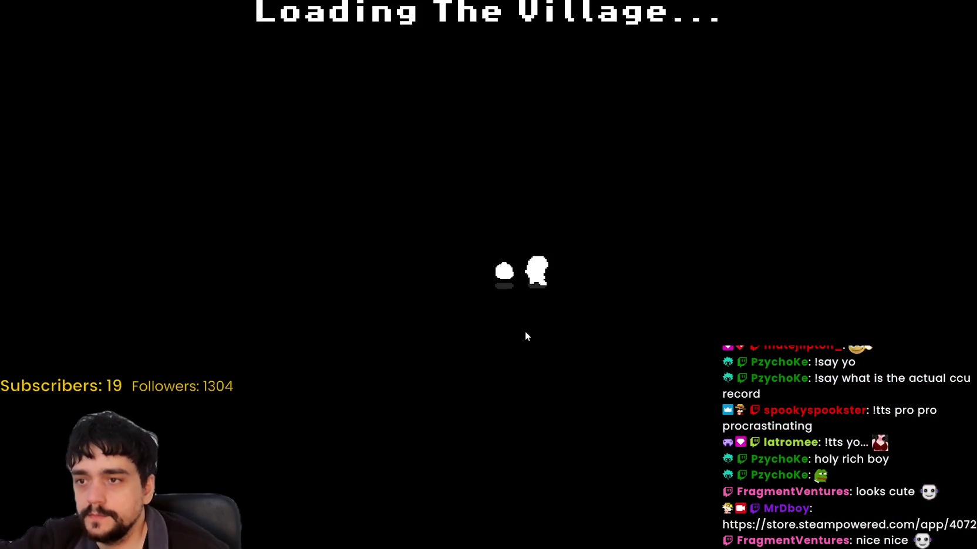
pyautogui.press('d')
pyautogui.press('e')
pyautogui.press('a')
pyautogui.press('a')
pyautogui.press('s')
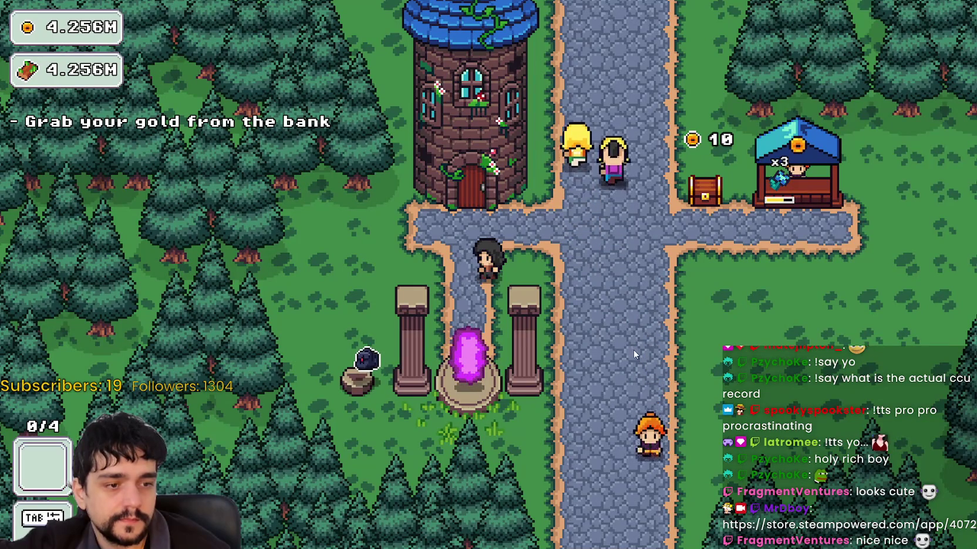
# - Walk between the tower door and the portal path in the village
pyautogui.press('w')
pyautogui.press('s')
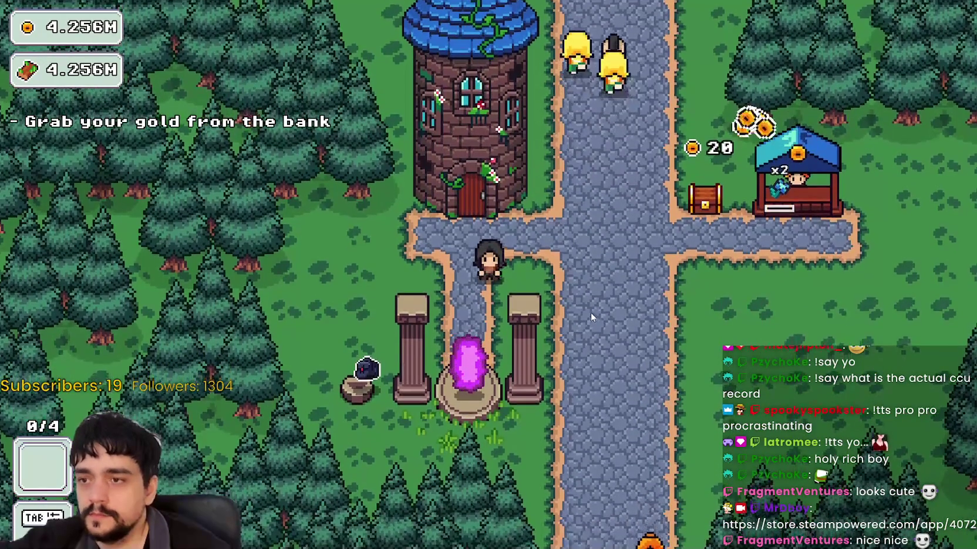
pyautogui.press('s')
pyautogui.press('w')
pyautogui.press('s')
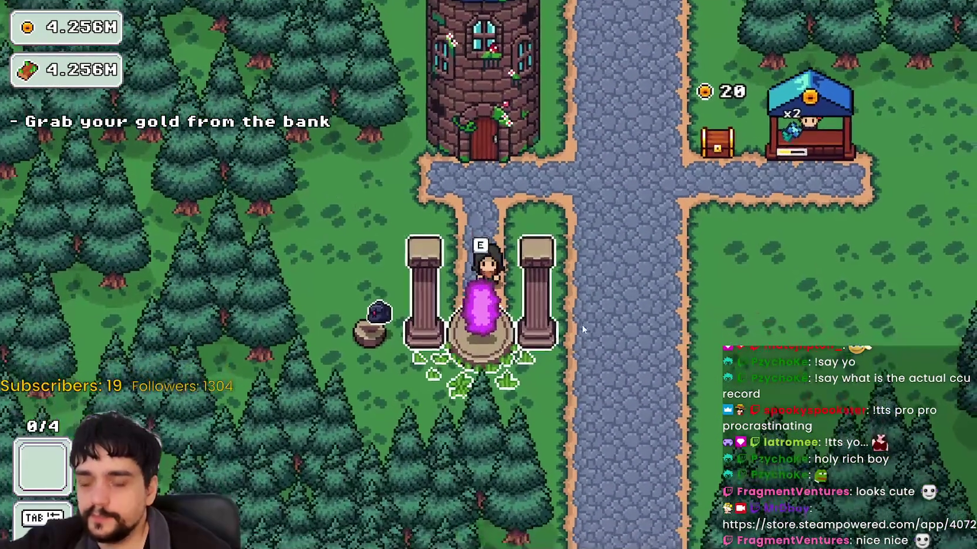
pyautogui.press('w')
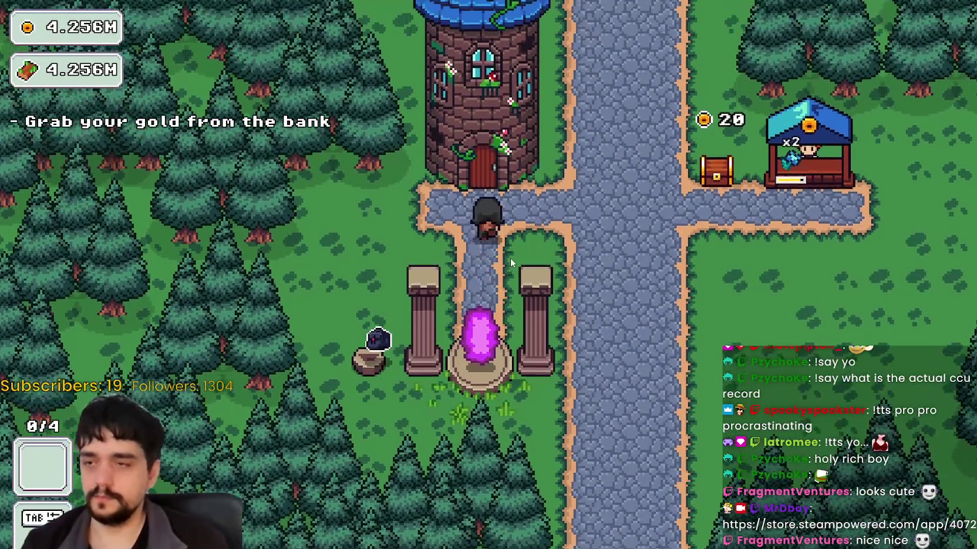
# - Upgrade Plants Value and max Forest 1-3 Spawn Rate at 10/10 in the prestige tree
pyautogui.press('e')
pyautogui.click(414, 361)
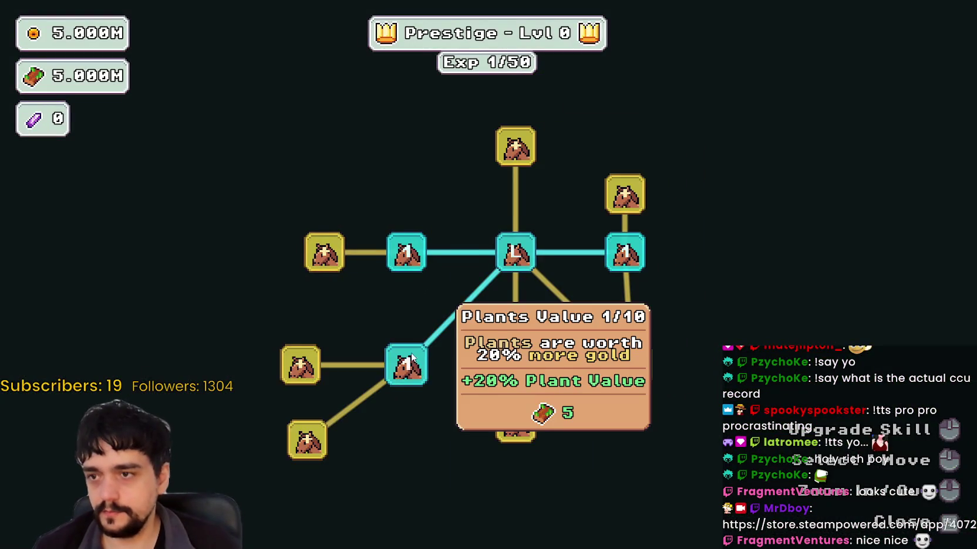
pyautogui.scroll(-1, 414, 361)
pyautogui.click(320, 364)
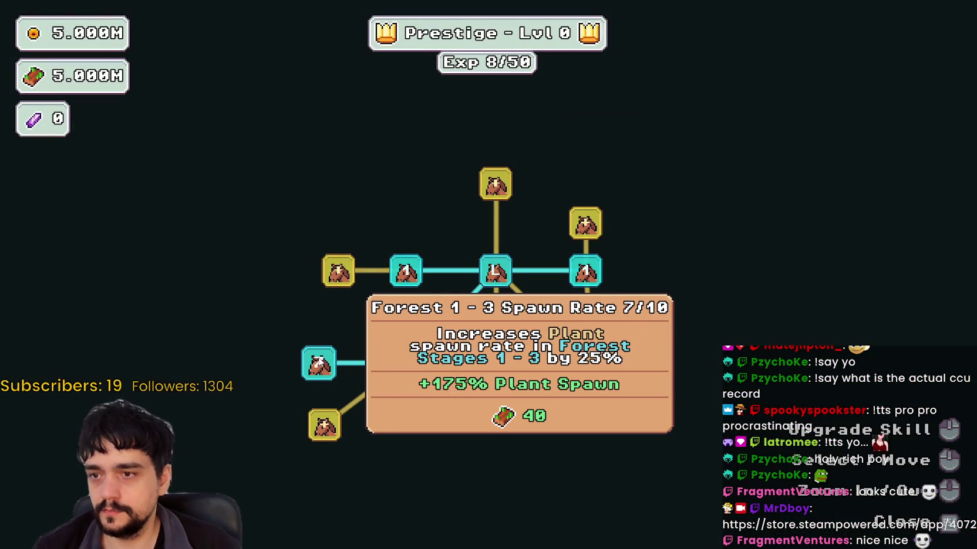
pyautogui.click(318, 364)
pyautogui.scroll(-1, 277, 349)
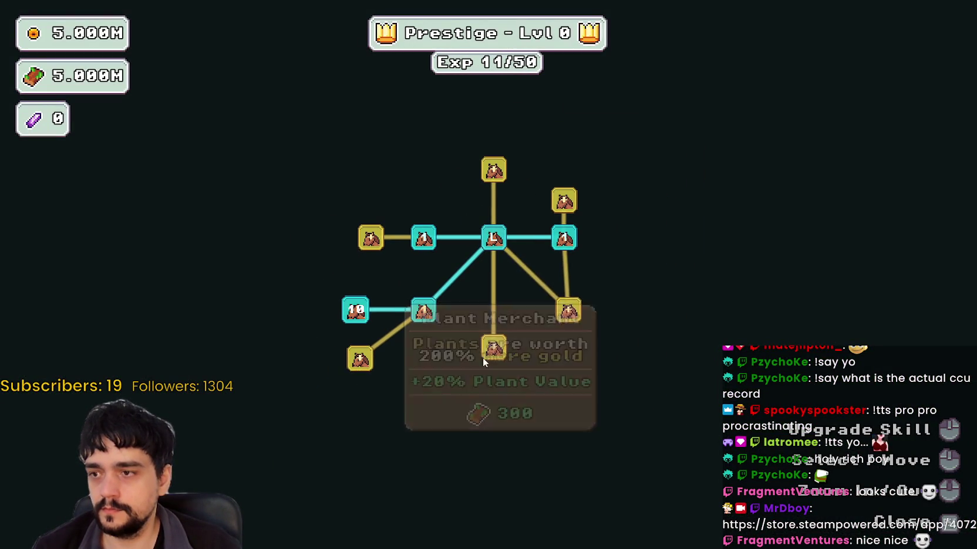
# - Unlock Magical Roots, raise Magical Roots Increase, then preview forest Stage 1 at the portal
pyautogui.click(488, 351)
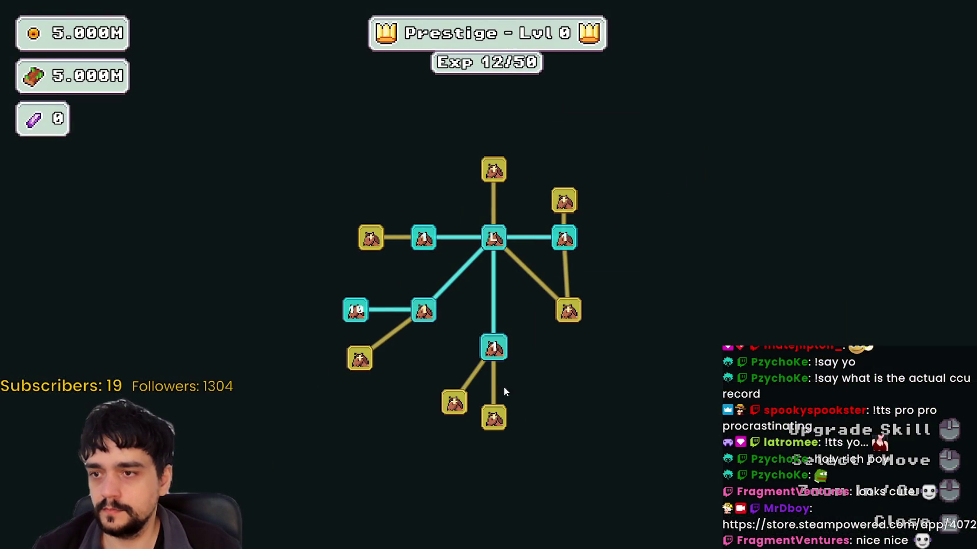
pyautogui.doubleClick(464, 408)
pyautogui.doubleClick(461, 407)
pyautogui.press('Escape')
pyautogui.press('e')
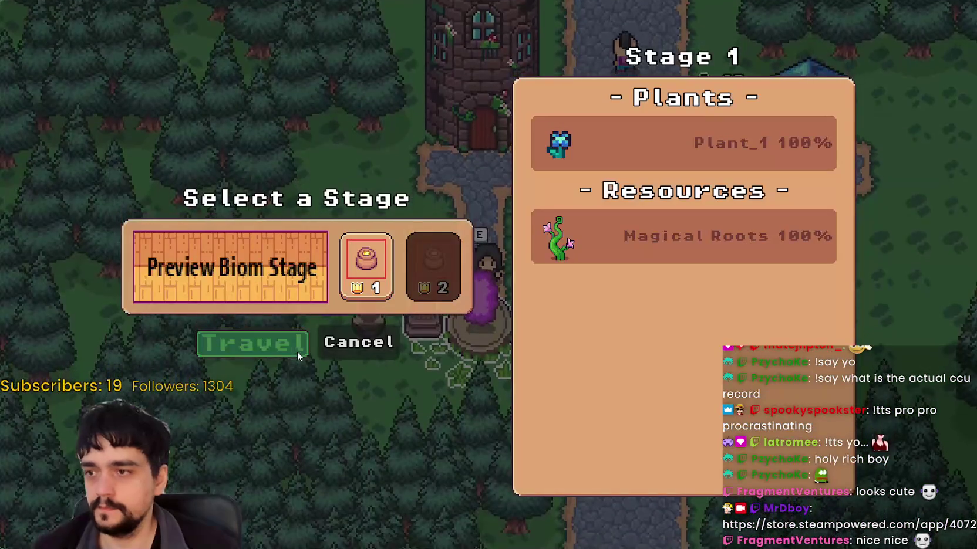
pyautogui.click(297, 352)
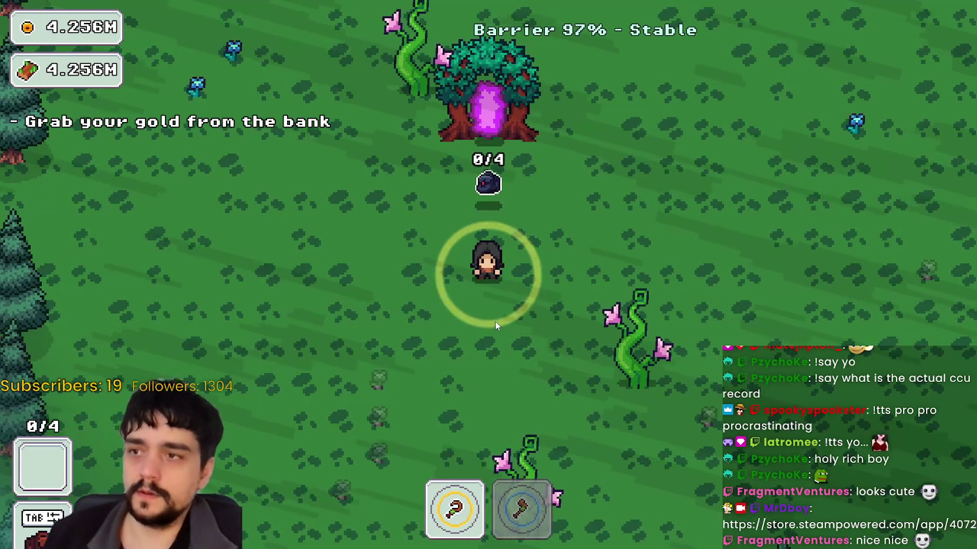
# - Walk the character through the forest and into the portal tree to leave
pyautogui.hotkey('w', 'a')
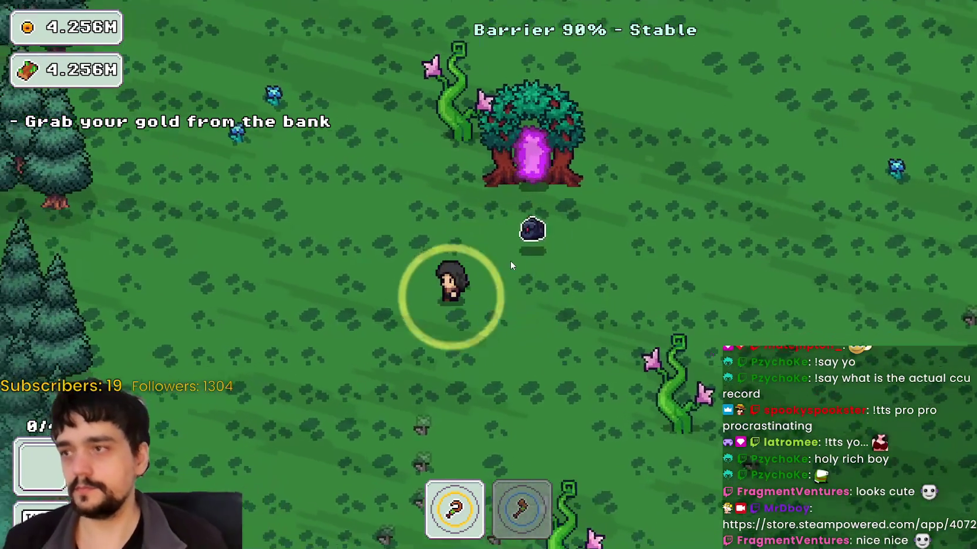
pyautogui.hotkey('s', 'd')
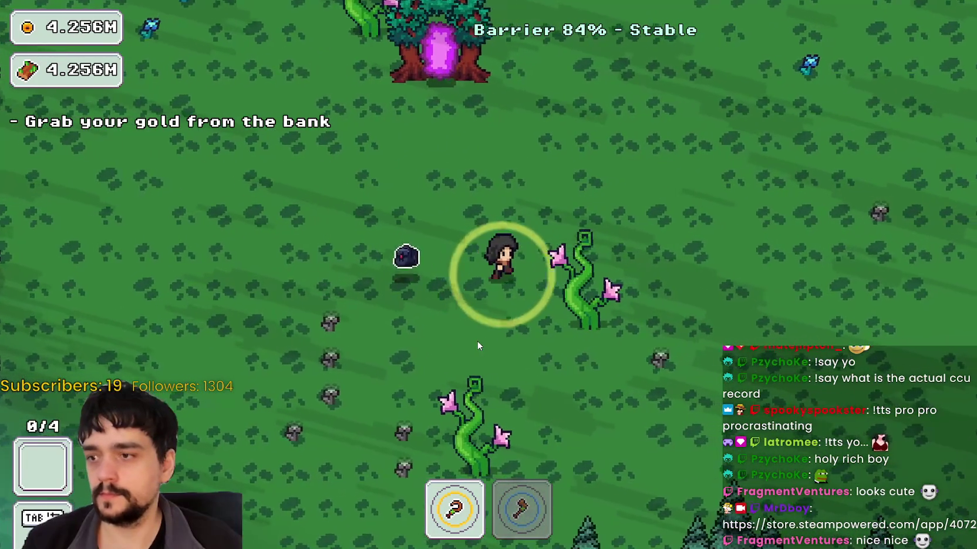
pyautogui.hotkey('w', 'd')
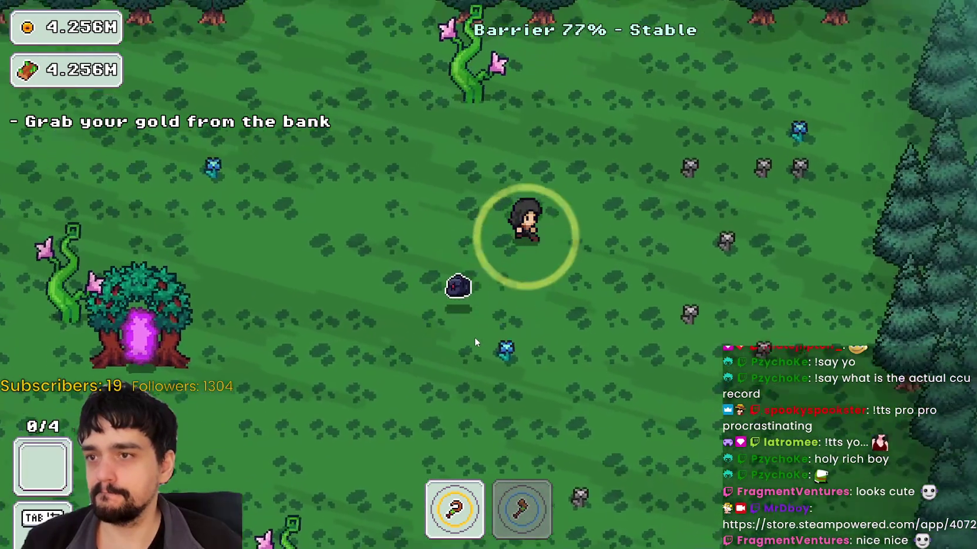
pyautogui.hotkey('w', 'a')
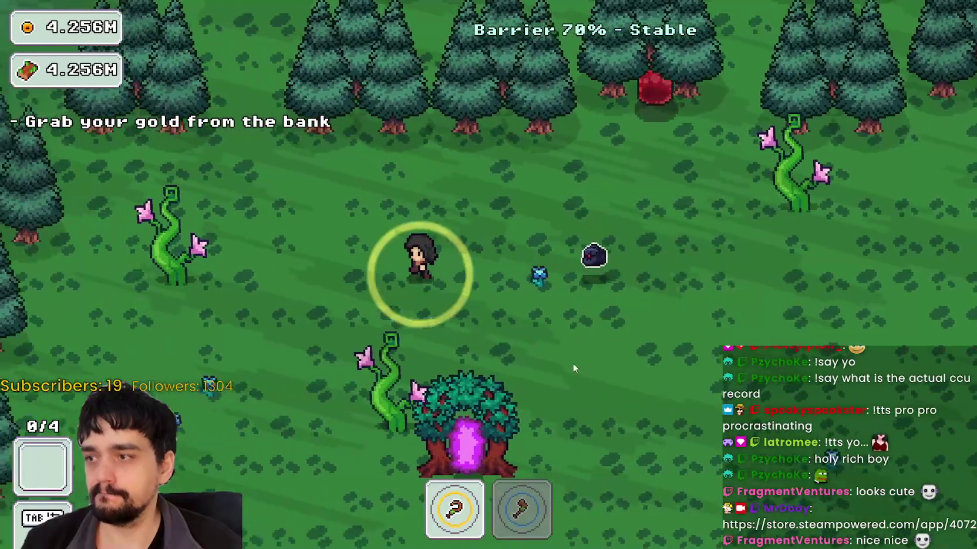
pyautogui.hotkey('s', 'a')
pyautogui.hotkey('s', 'd')
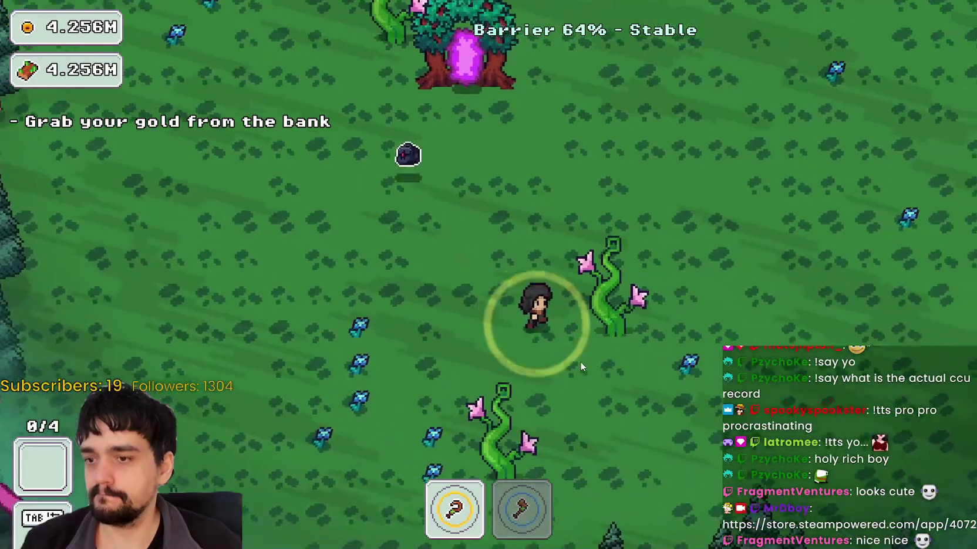
pyautogui.press('w')
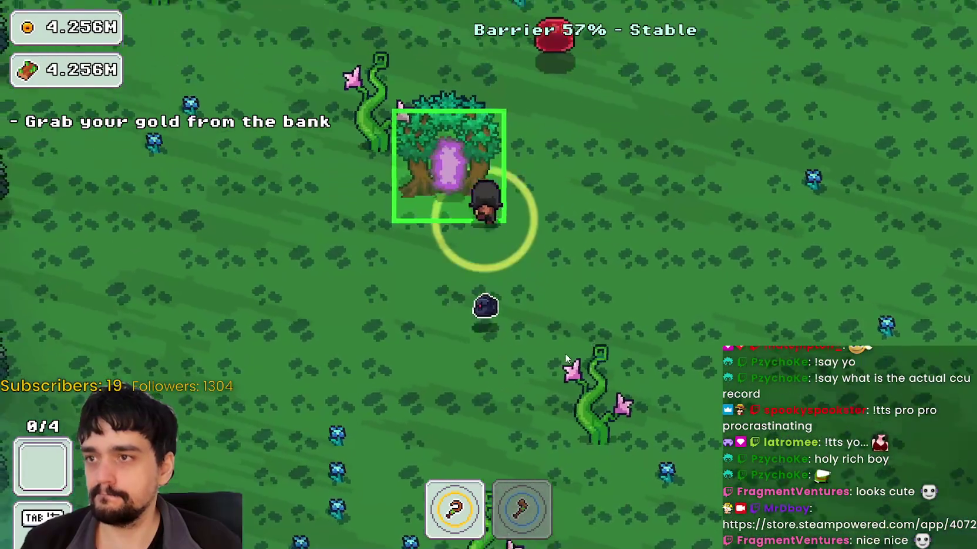
pyautogui.hotkey('w', 'a')
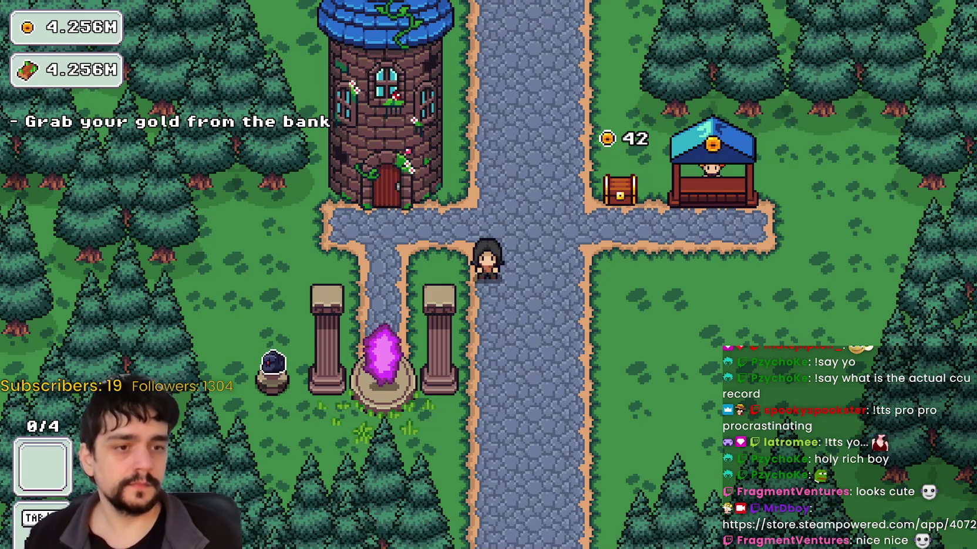
# - Travel from the village portal to The Forest and cross the clearing
pyautogui.press('s')
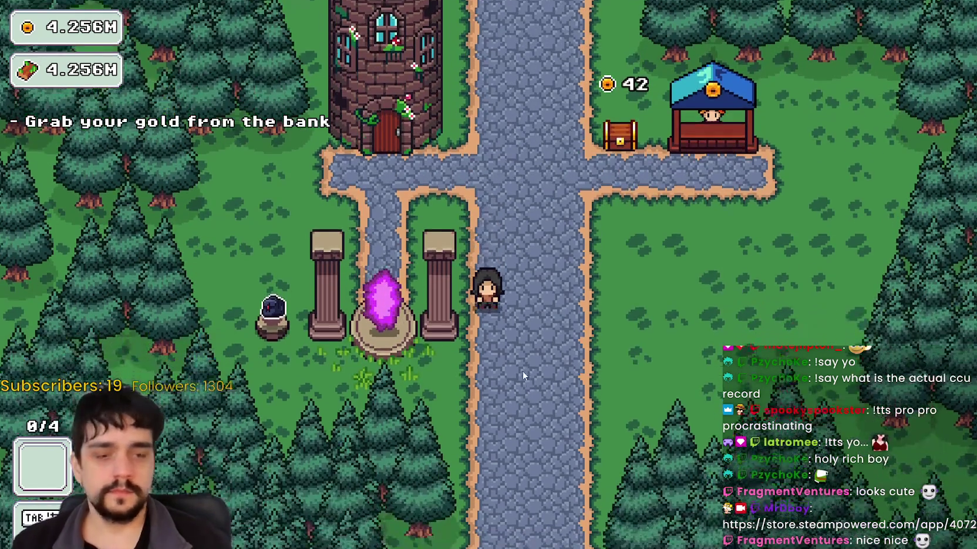
pyautogui.press('Return')
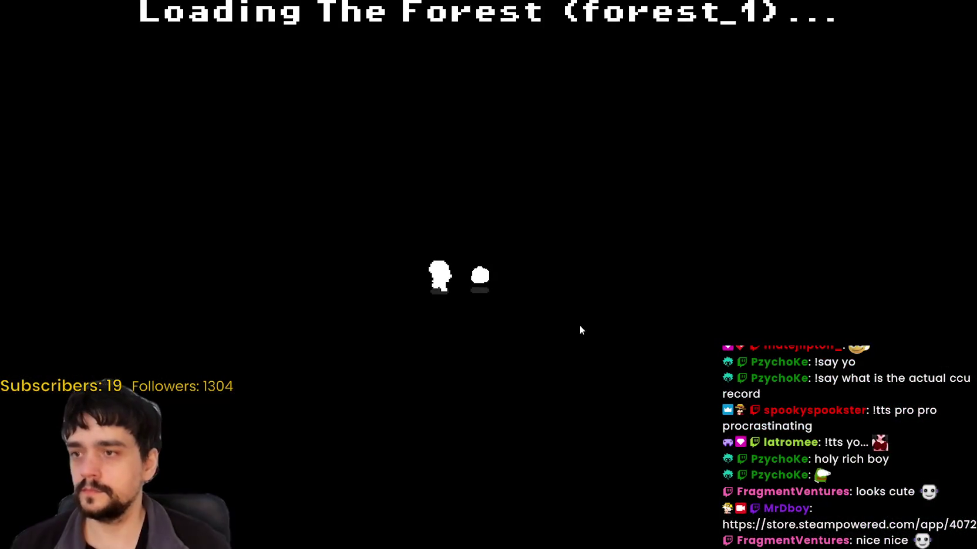
pyautogui.press('a')
pyautogui.press('a')
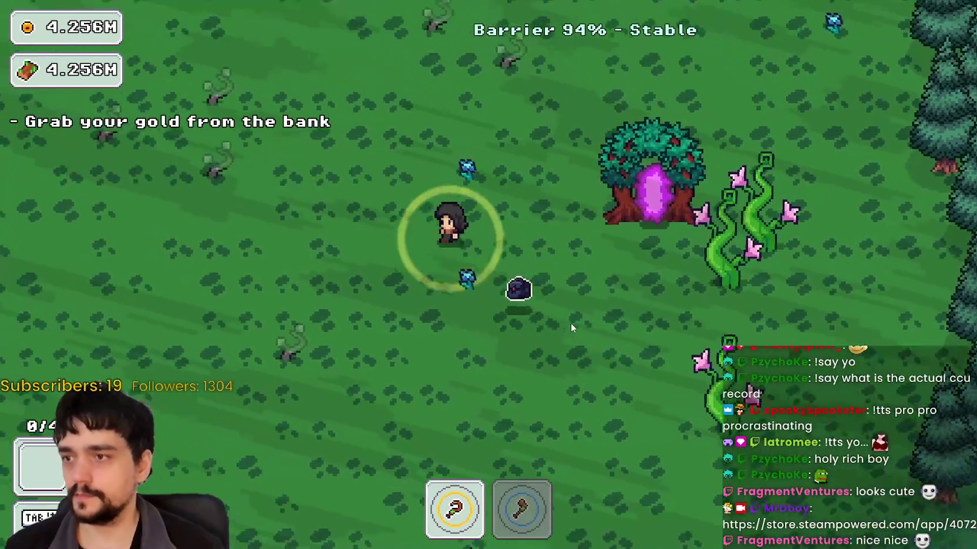
pyautogui.press('a')
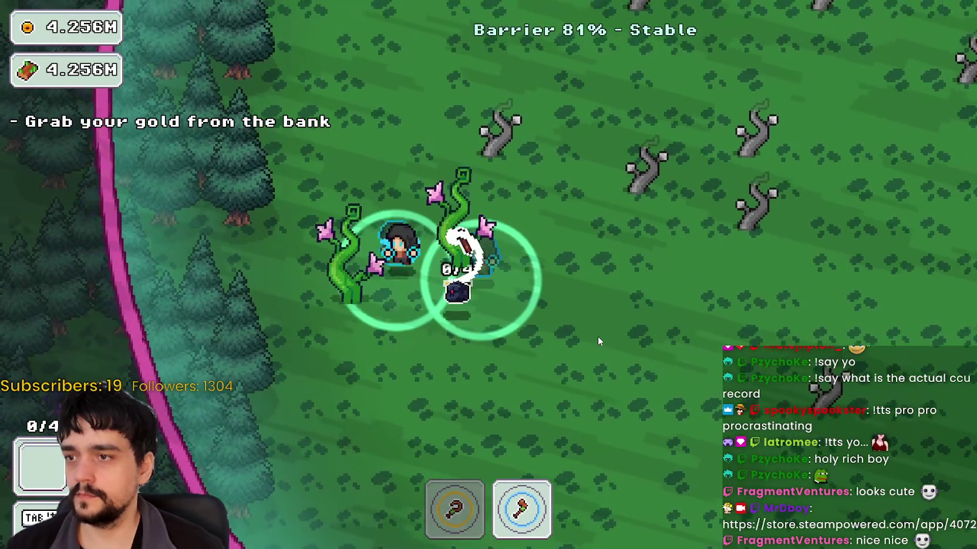
# - Chop the vines along the tree line and around the portal tree
pyautogui.press('w')
pyautogui.press('d')
pyautogui.press('w')
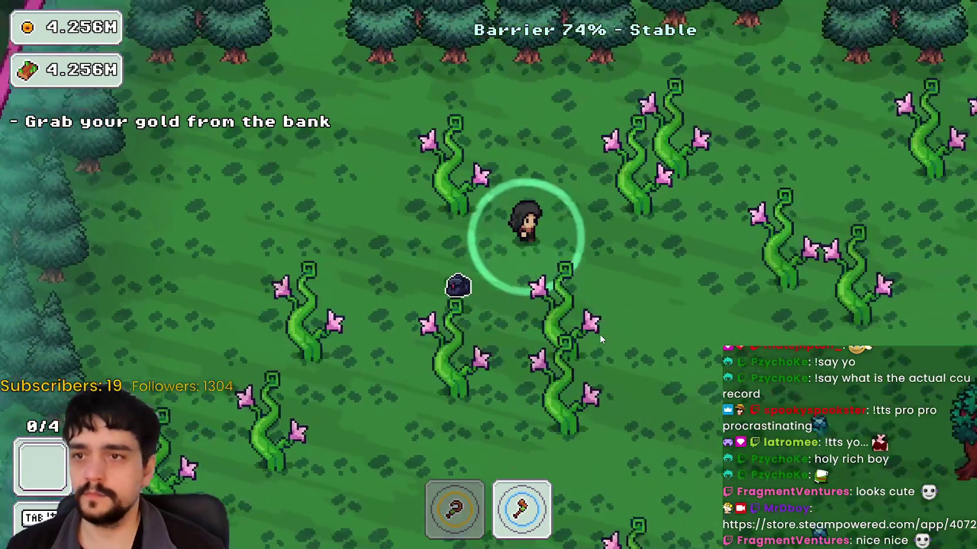
pyautogui.press('w')
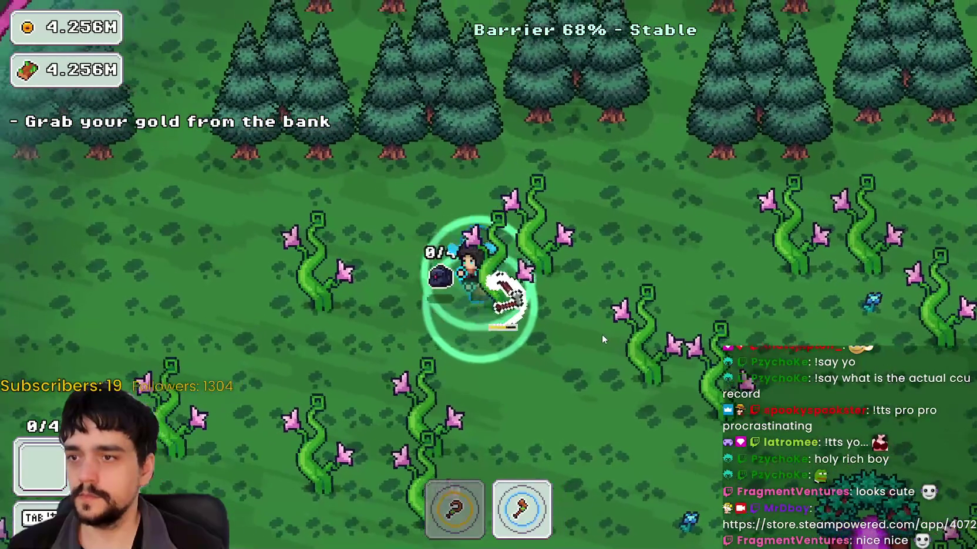
pyautogui.press('s')
pyautogui.press('d')
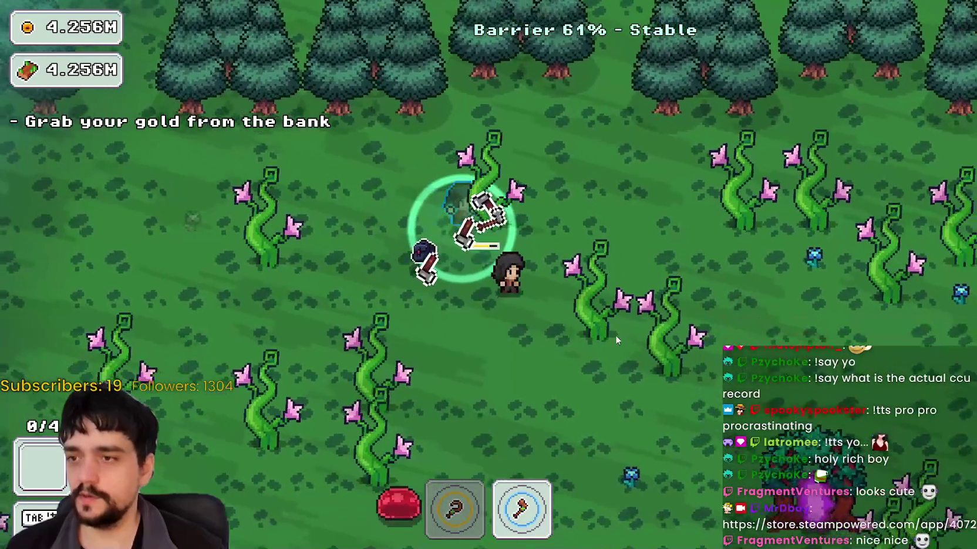
pyautogui.press('s')
pyautogui.press('d')
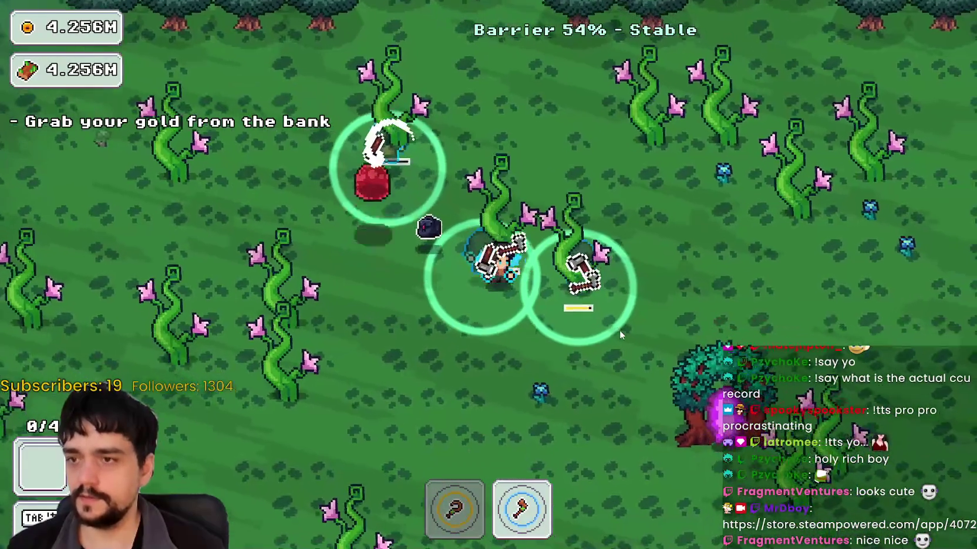
pyautogui.press('w')
pyautogui.press('a')
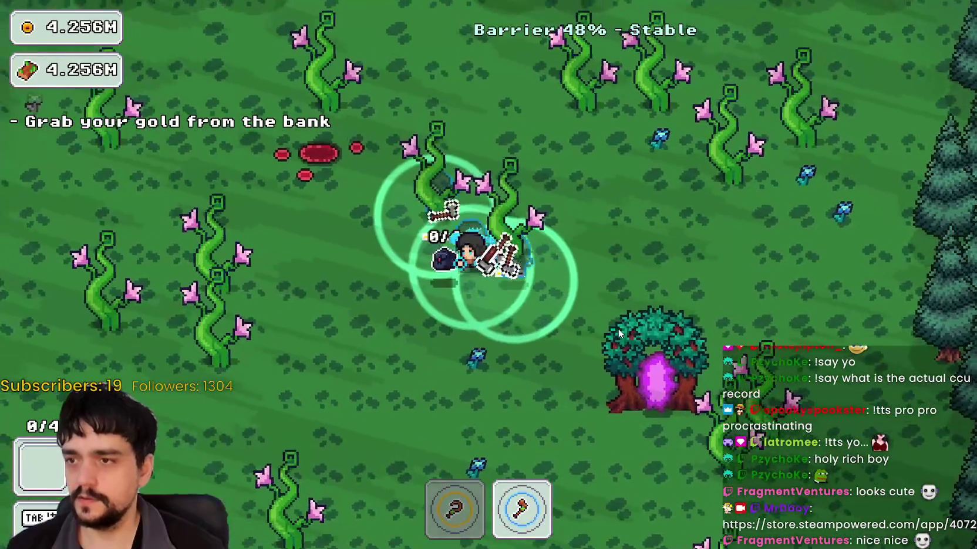
pyautogui.press('s')
pyautogui.press('d')
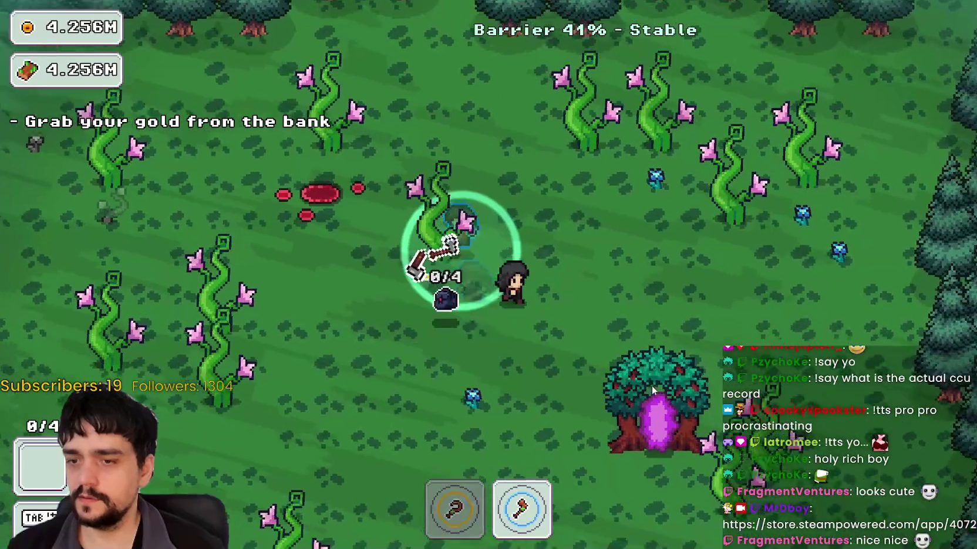
pyautogui.press('w')
pyautogui.press('a')
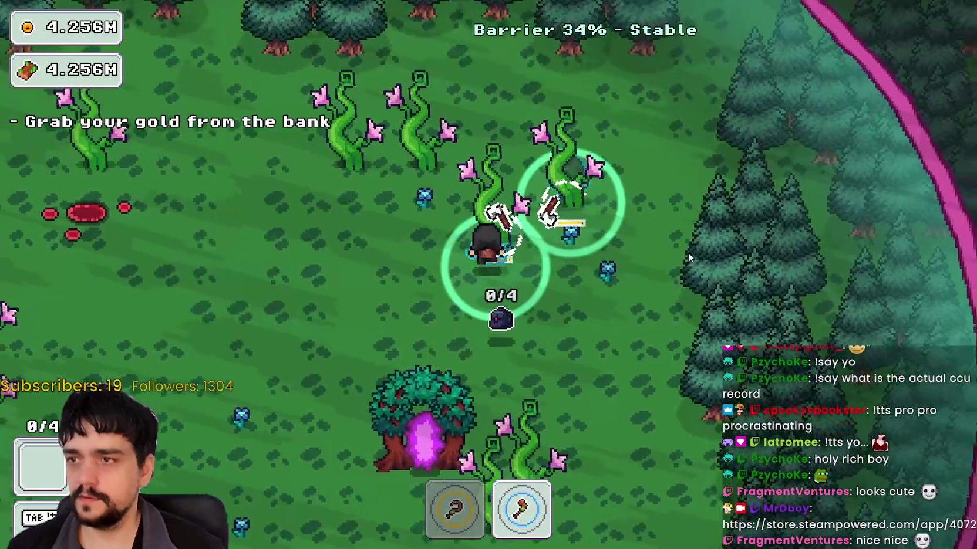
pyautogui.press('d')
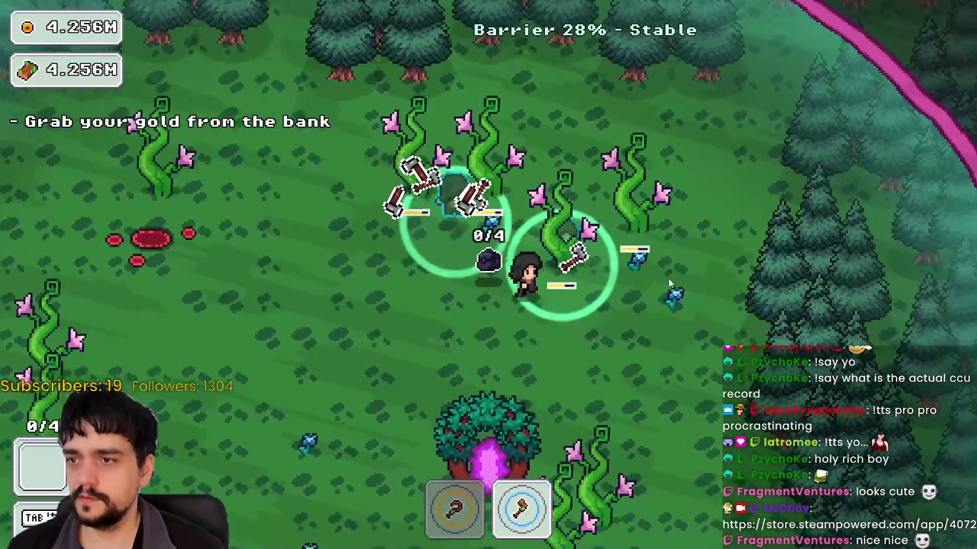
pyautogui.press('s')
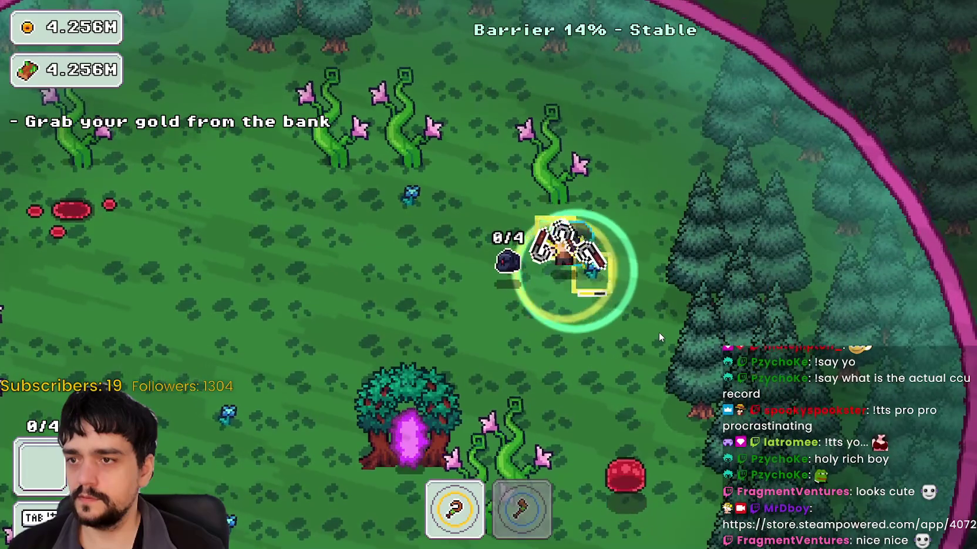
# - Break the red bush for two blue flowers, exit via the portal tree, and return home
pyautogui.press('a')
pyautogui.press('d')
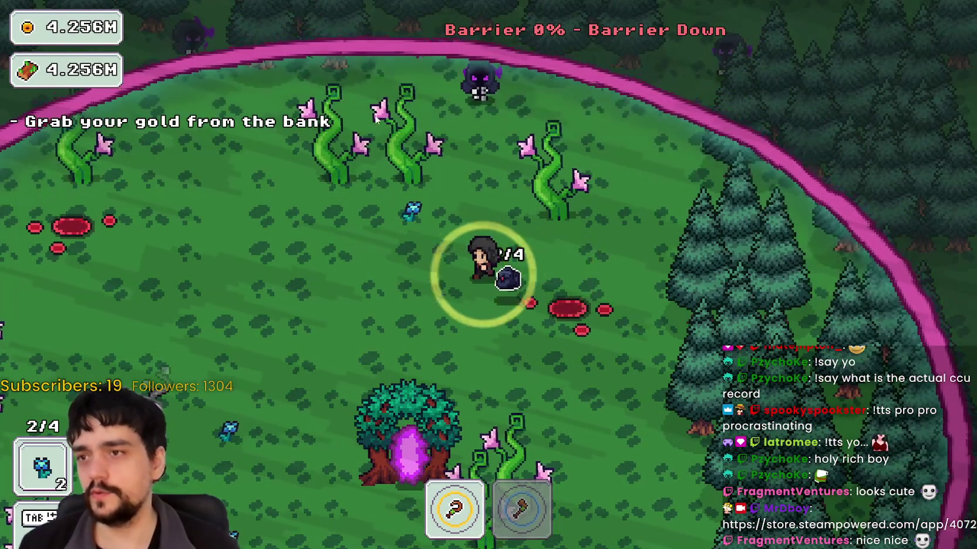
pyautogui.press('2')
pyautogui.press('w')
pyautogui.press('s')
pyautogui.press('a')
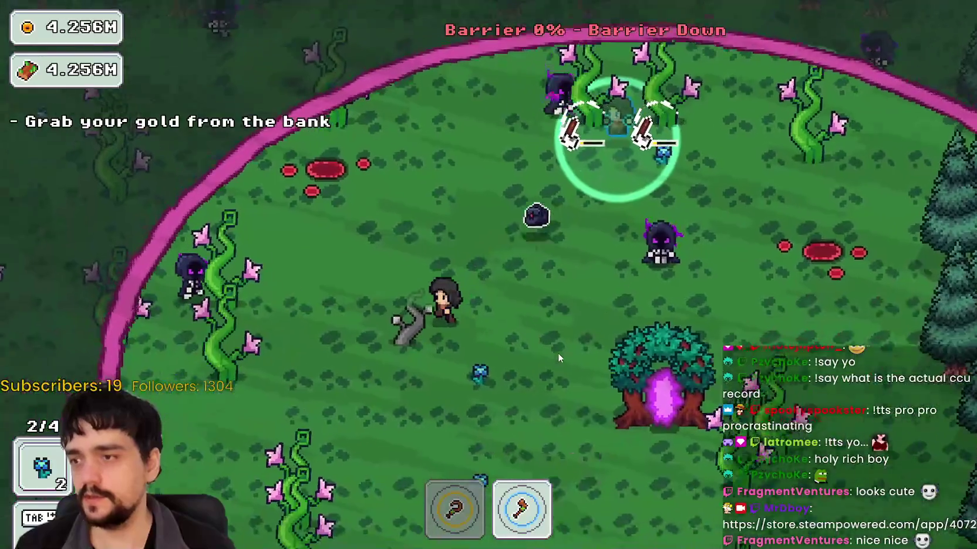
pyautogui.press('w')
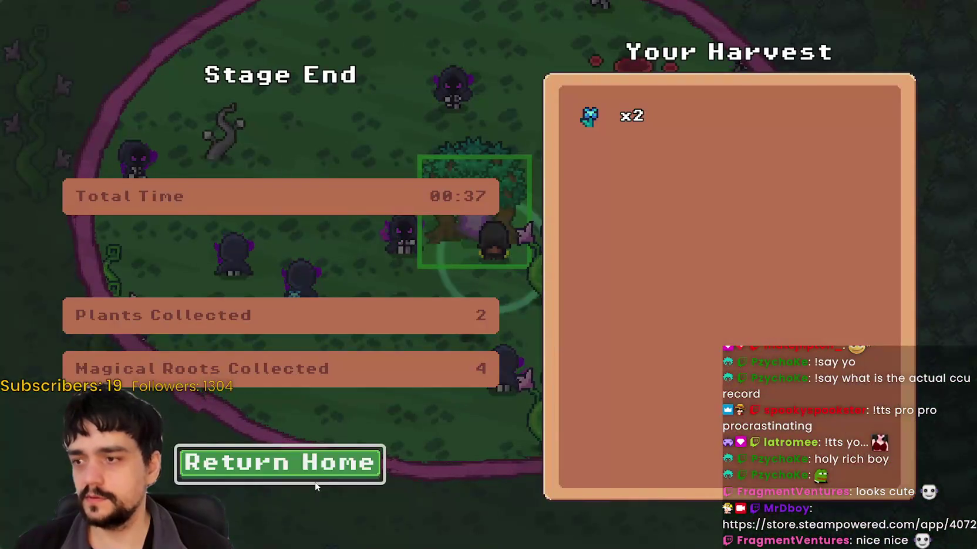
pyautogui.click(315, 480)
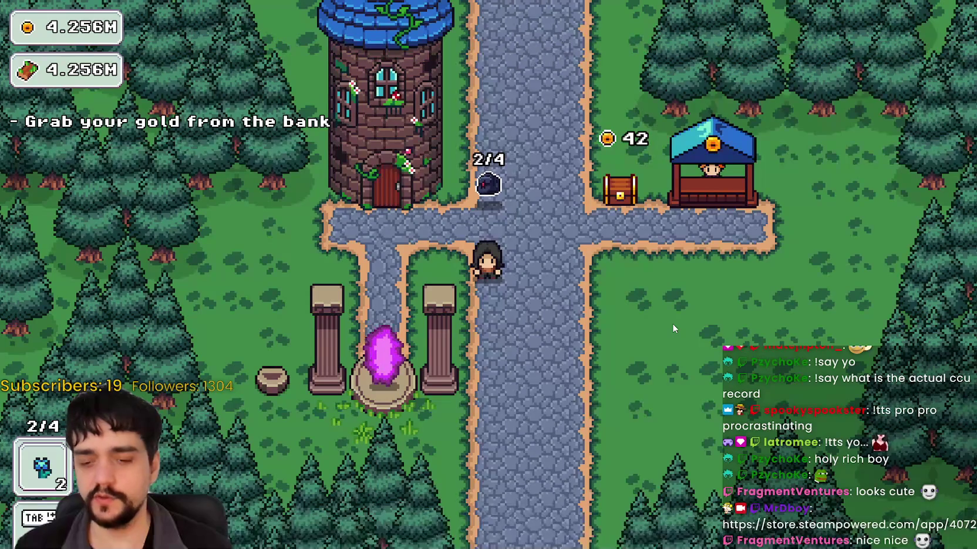
pyautogui.press('a')
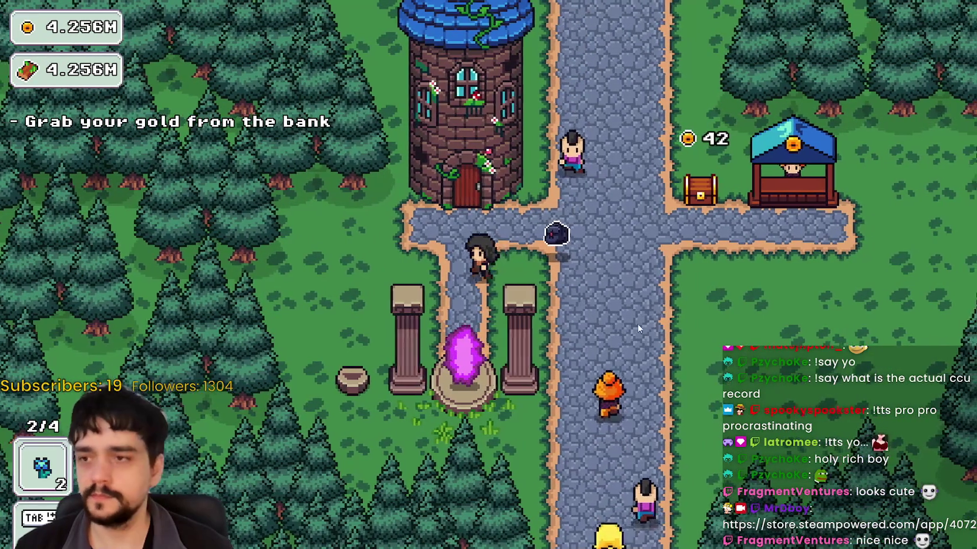
# - Walk along the main road to the vendor stall and sell the flowers
pyautogui.press('s')
pyautogui.press('w')
pyautogui.press('d')
pyautogui.press('d')
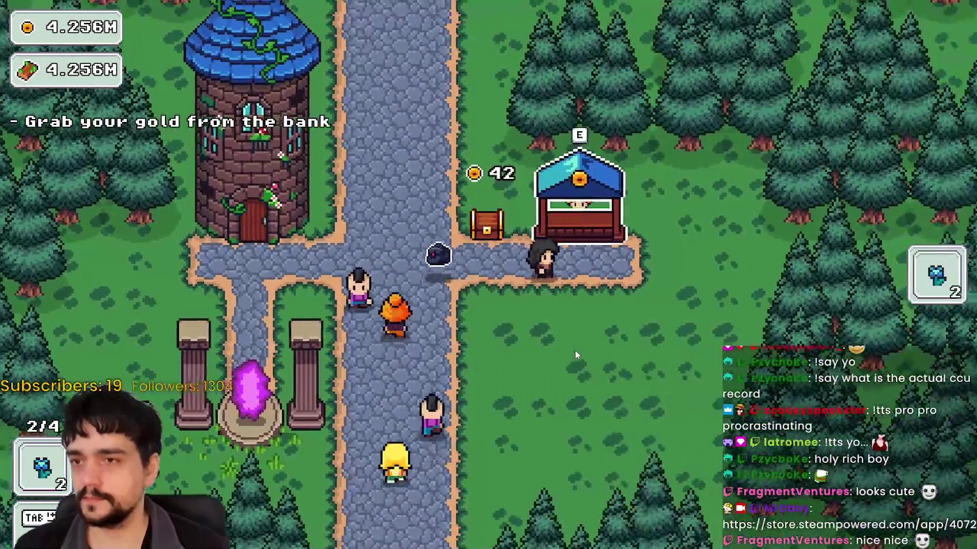
pyautogui.press('a')
# - Buy skills including Illusion Decoy and a gold node, and max Resource Domain Damage at 10/10
pyautogui.press('e')
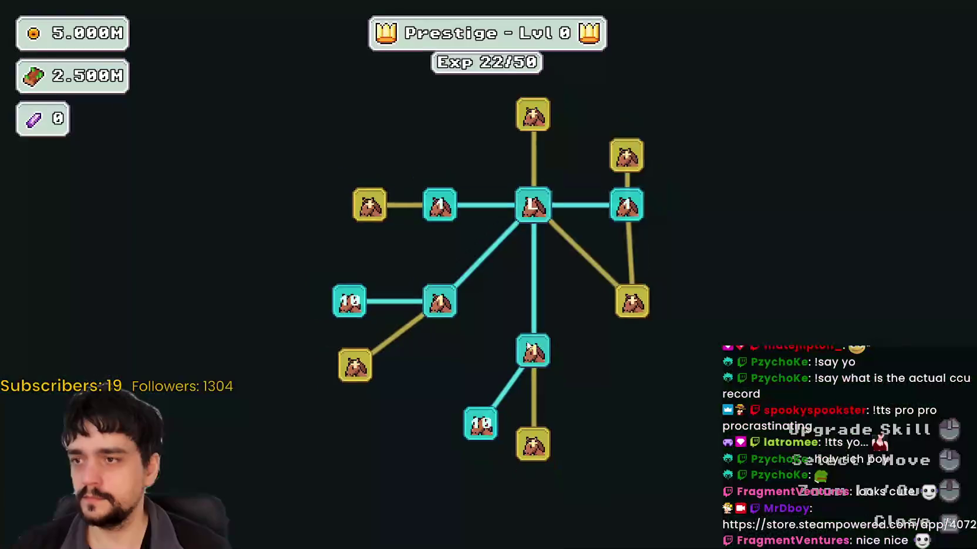
pyautogui.click(604, 250)
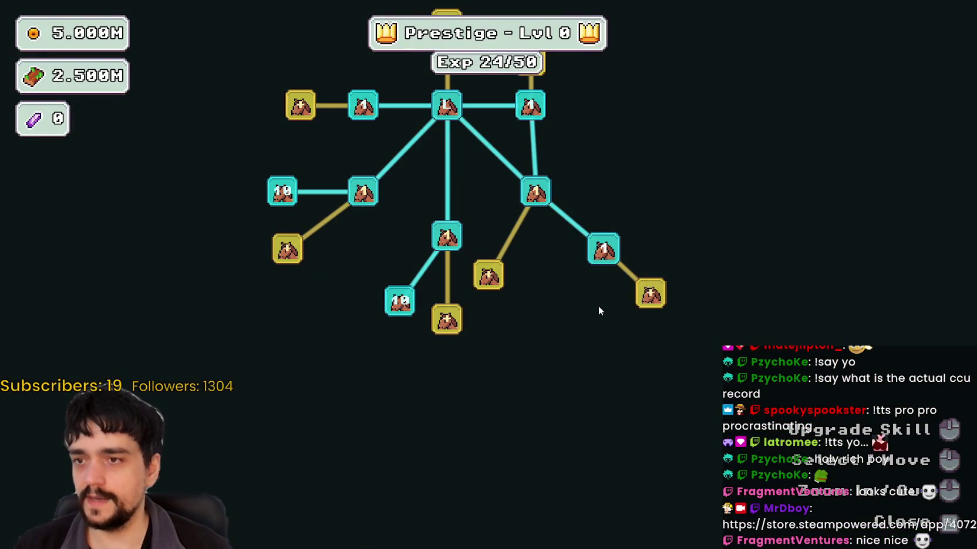
pyautogui.click(490, 275)
pyautogui.click(548, 301)
pyautogui.click(650, 294)
pyautogui.click(461, 236)
pyautogui.moveTo(461, 236); pyautogui.dragTo(476, 469)
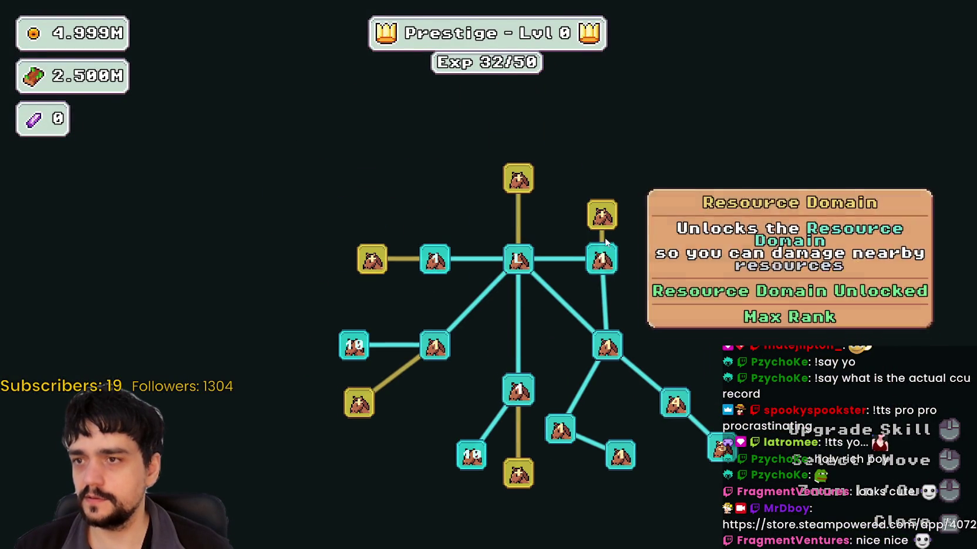
pyautogui.click(632, 358)
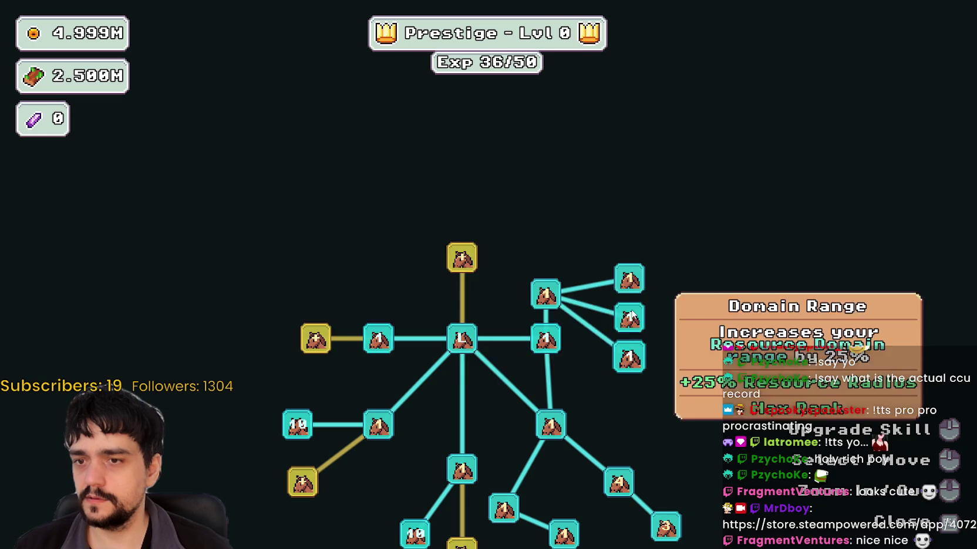
pyautogui.click(629, 280)
pyautogui.click(629, 281)
pyautogui.click(629, 280)
pyautogui.click(629, 280)
pyautogui.click(629, 281)
pyautogui.click(629, 281)
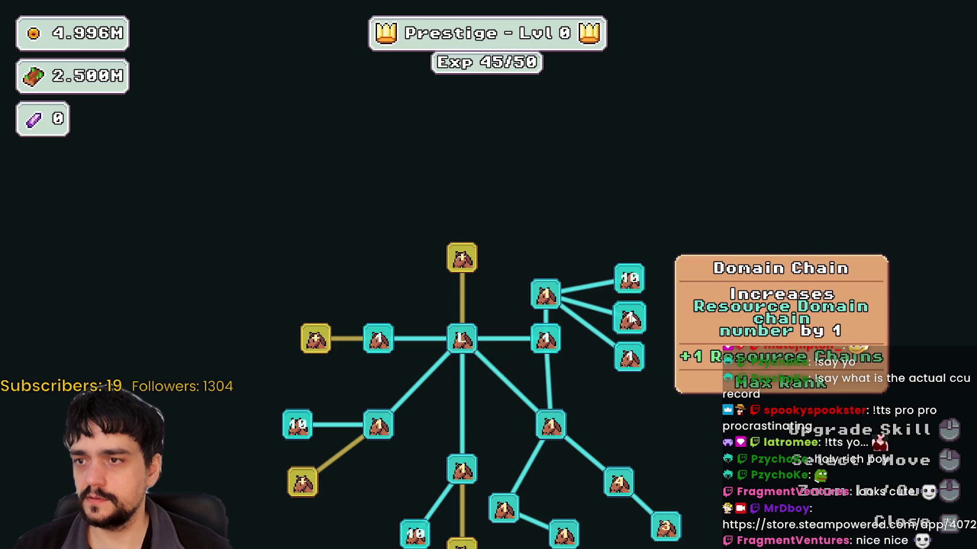
pyautogui.click(546, 296)
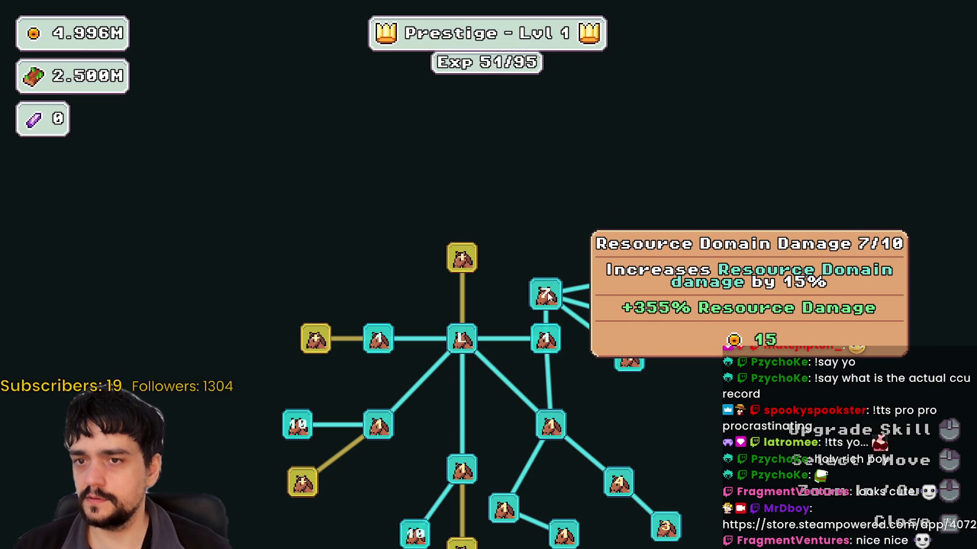
pyautogui.click(546, 296)
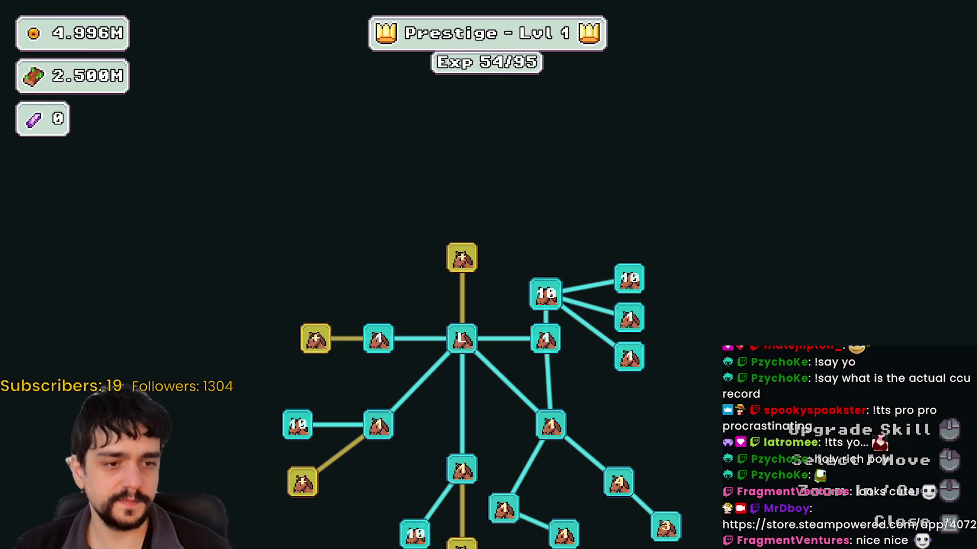
# - Buy and max the left-branch skills, including Plant Domain Damage and Double Sickle, plus the last gold skill
pyautogui.moveTo(355, 372); pyautogui.dragTo(476, 355)
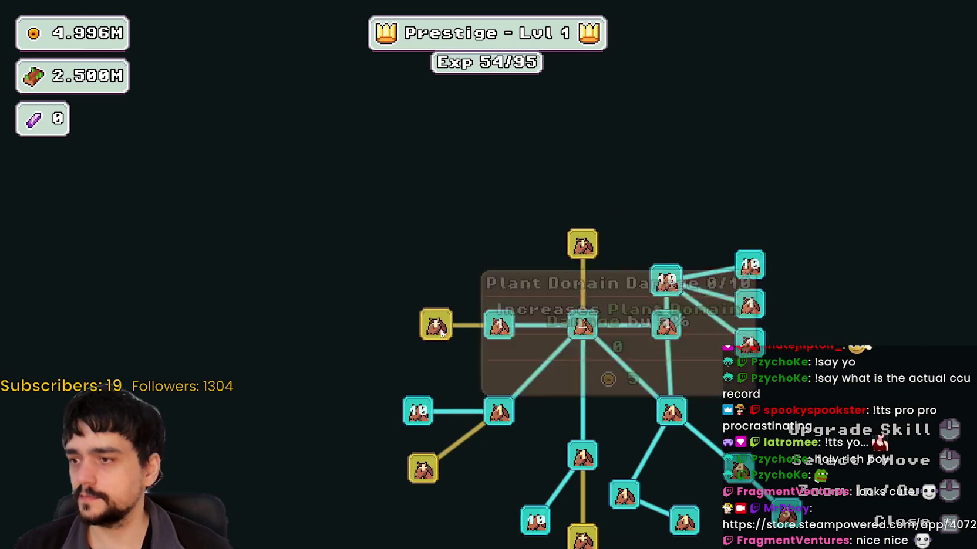
pyautogui.click(436, 323)
pyautogui.click(436, 285)
pyautogui.click(373, 324)
pyautogui.click(436, 285)
pyautogui.click(436, 285)
pyautogui.click(435, 285)
pyautogui.click(436, 286)
pyautogui.click(435, 285)
pyautogui.click(436, 367)
pyautogui.click(436, 367)
pyautogui.click(436, 367)
pyautogui.click(442, 327)
pyautogui.click(441, 328)
pyautogui.click(441, 327)
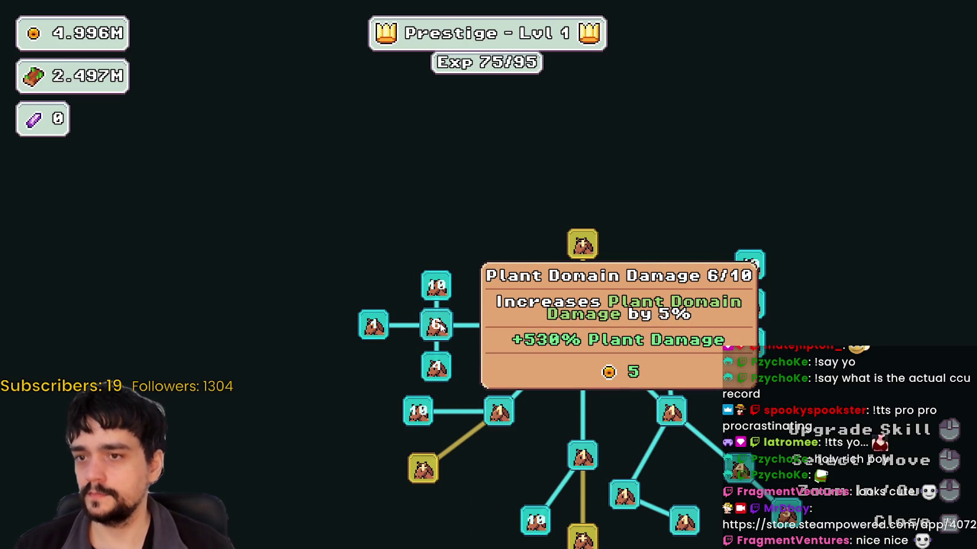
pyautogui.click(441, 328)
pyautogui.click(468, 363)
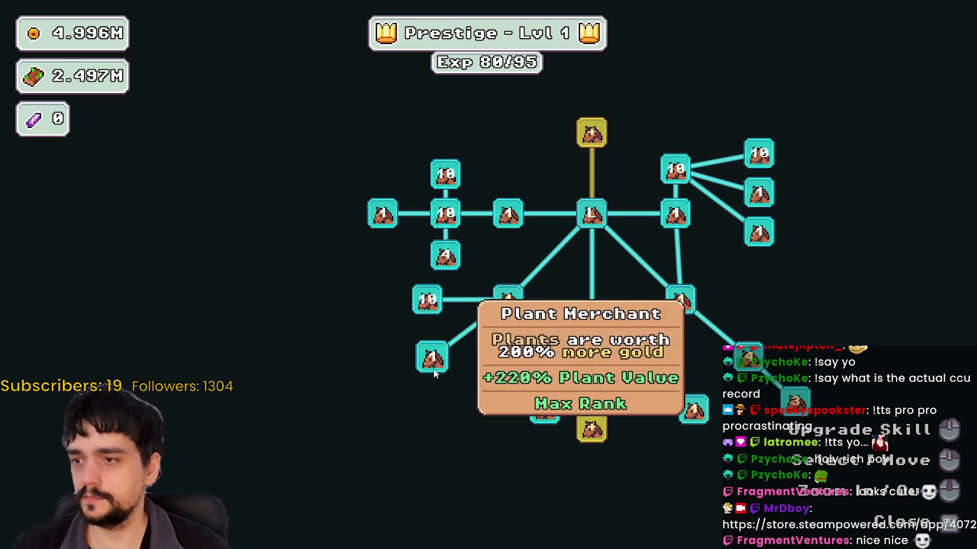
pyautogui.click(605, 376)
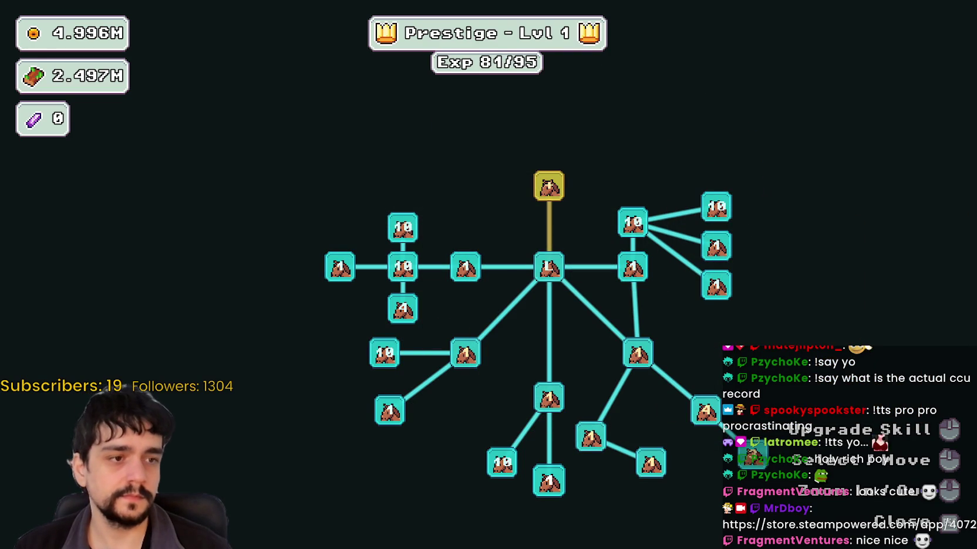
pyautogui.press('Escape')
# - Select Stage 2 at the portal and travel to it
pyautogui.press('e')
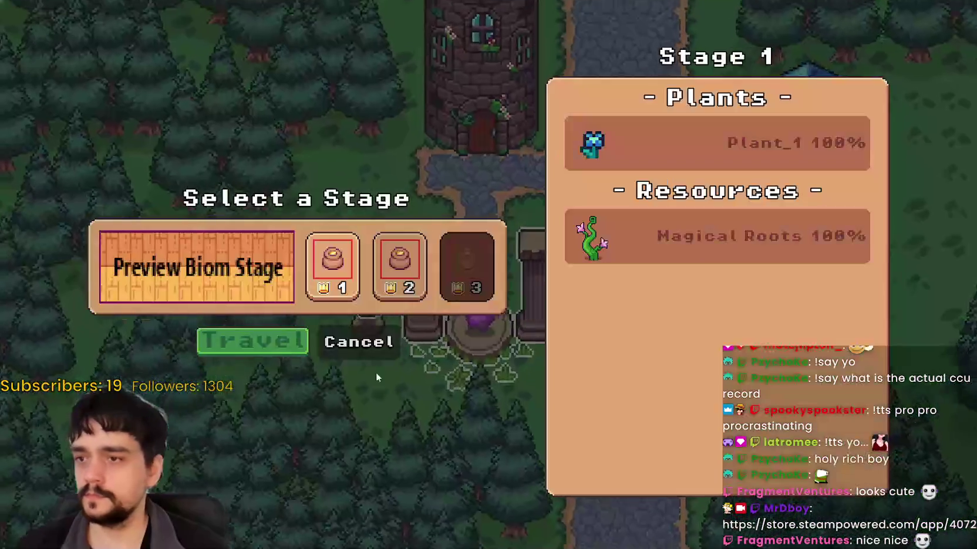
pyautogui.click(394, 270)
pyautogui.press('Return')
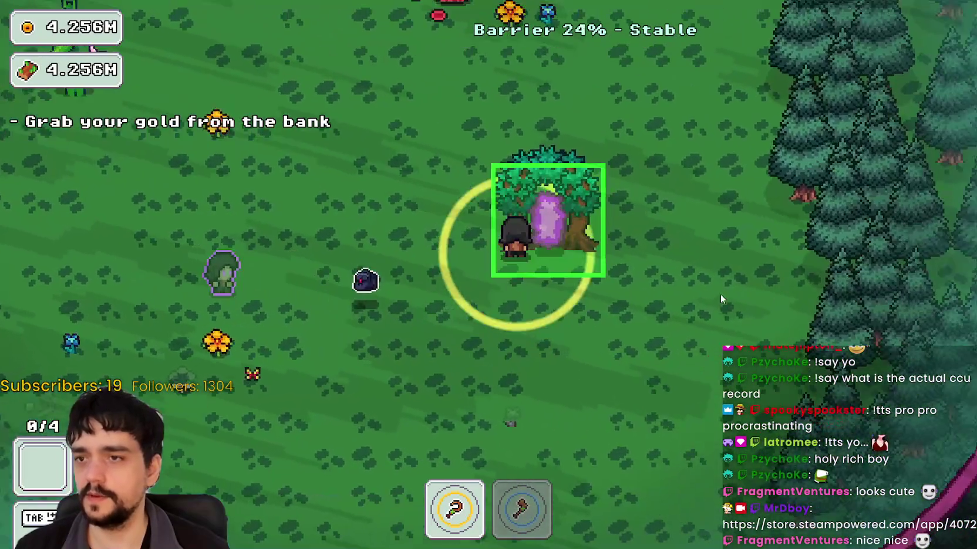
# - End the stage at the portal tree, return home, and travel back to forest_1
pyautogui.press('e')
pyautogui.click(305, 474)
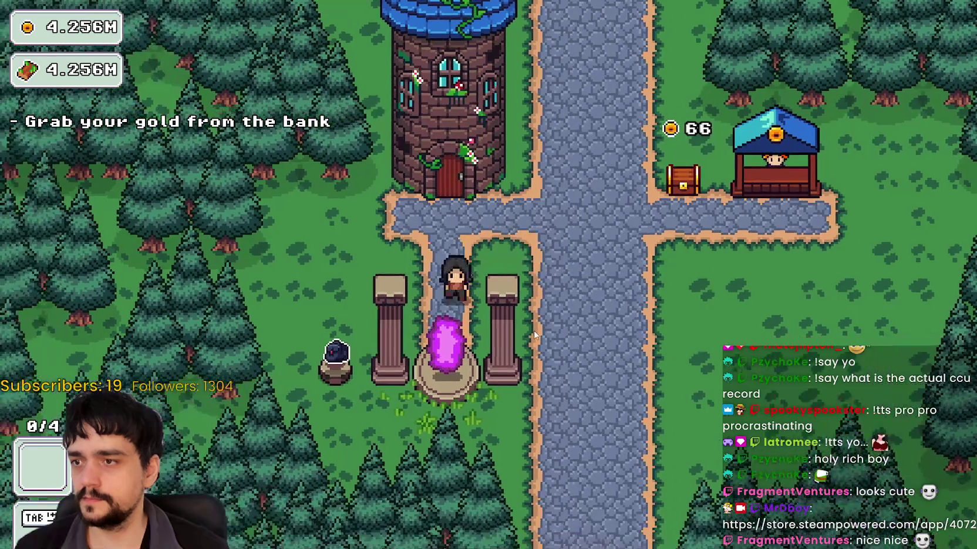
pyautogui.press('e')
pyautogui.click(296, 335)
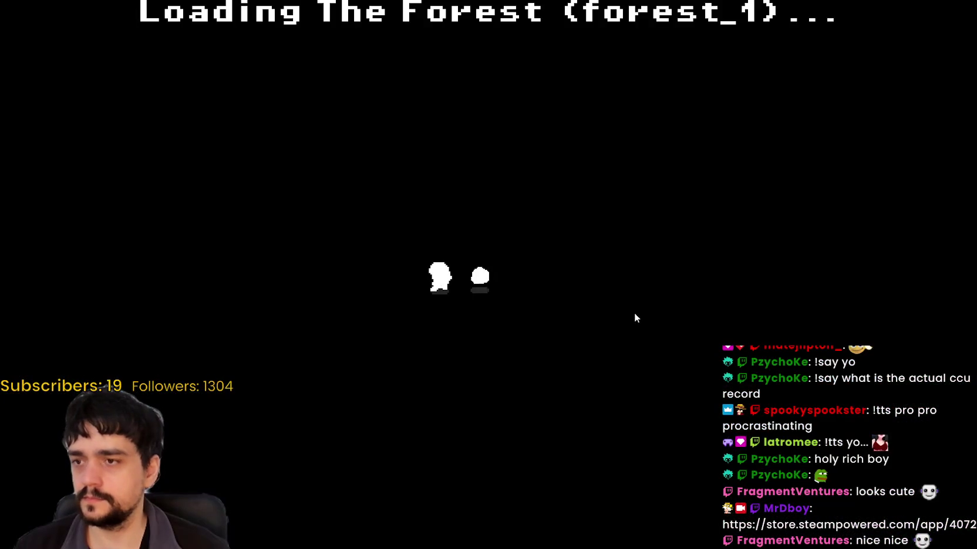
# - Walk into the forest and harvest the vines beside the blue flowers
pyautogui.press('d')
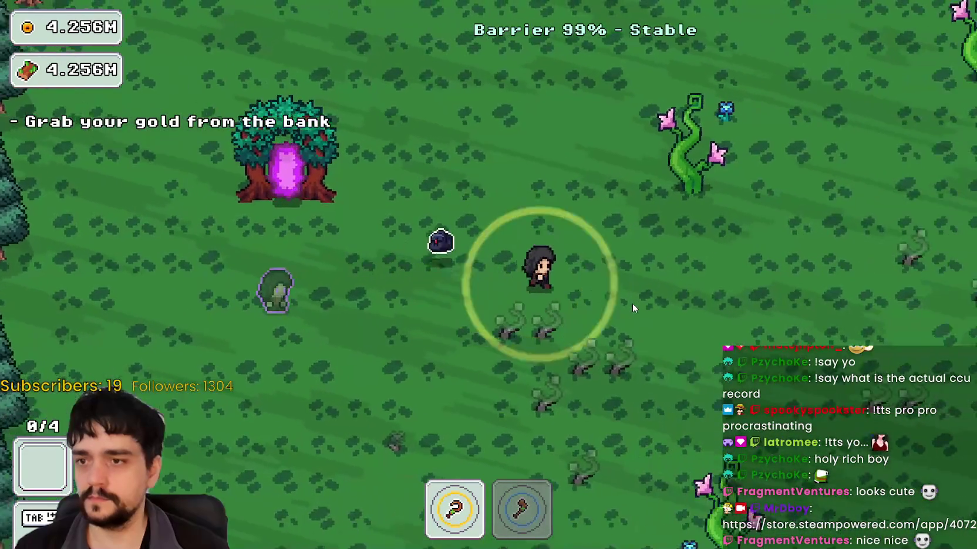
pyautogui.press('w')
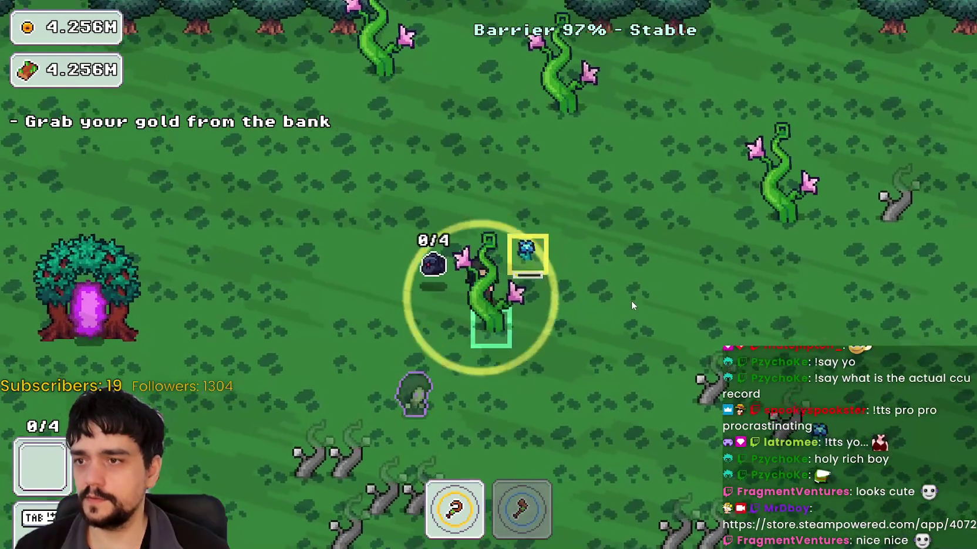
pyautogui.press('s')
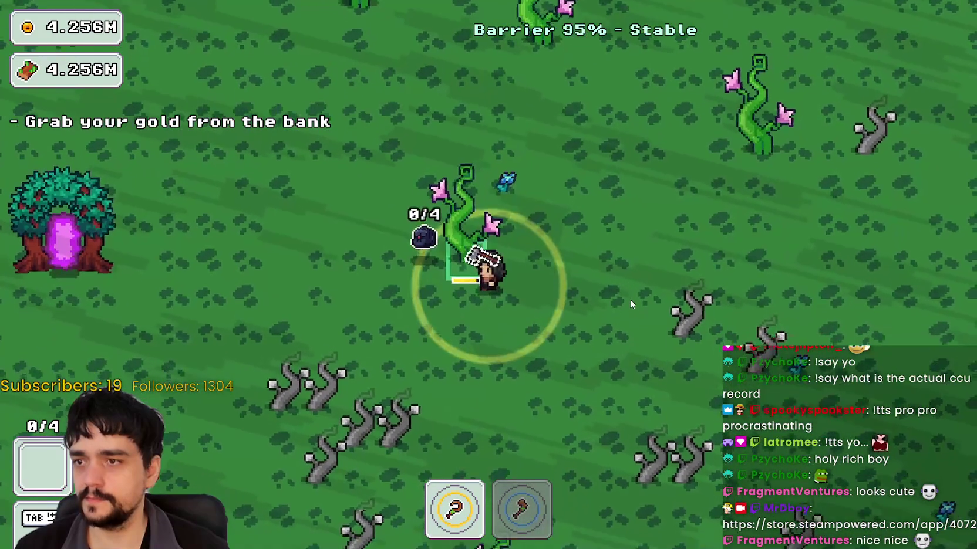
pyautogui.press('w')
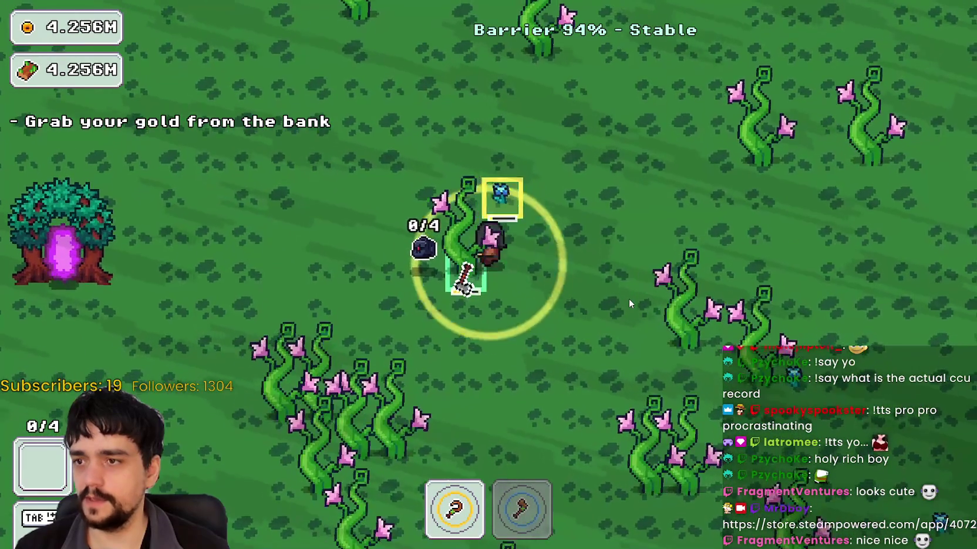
pyautogui.press('a')
pyautogui.press('a')
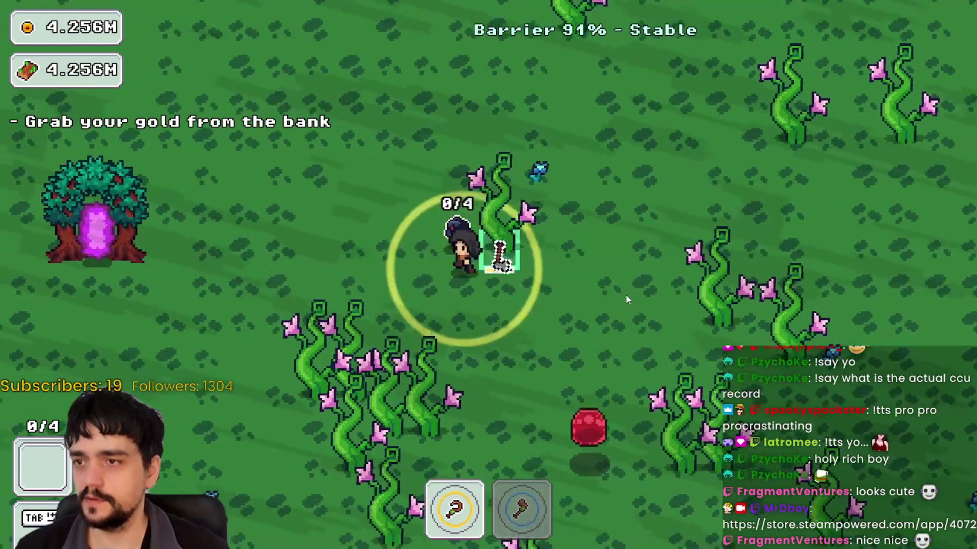
pyautogui.press('d')
pyautogui.press('a')
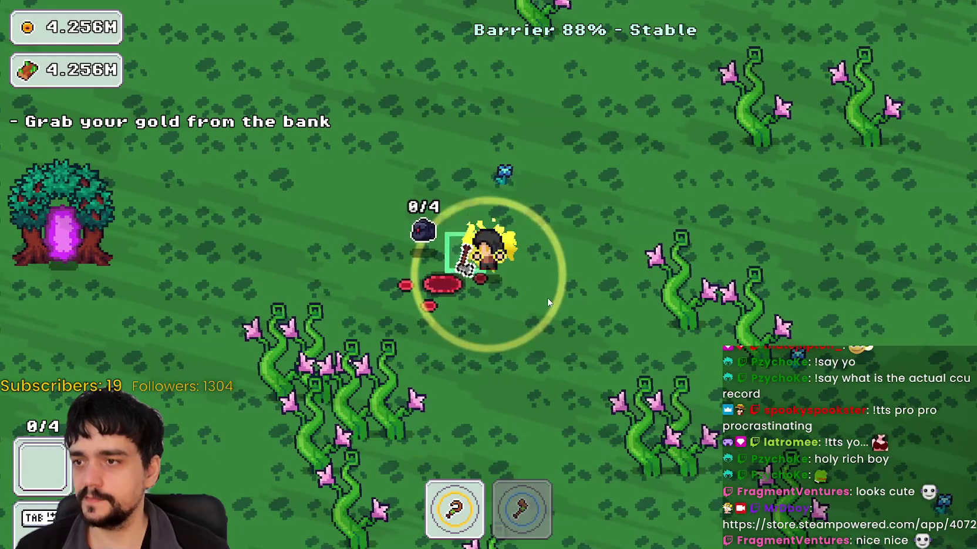
# - Equip the axe in slot 2 and move away from the chopped vines toward more vines
pyautogui.press('2')
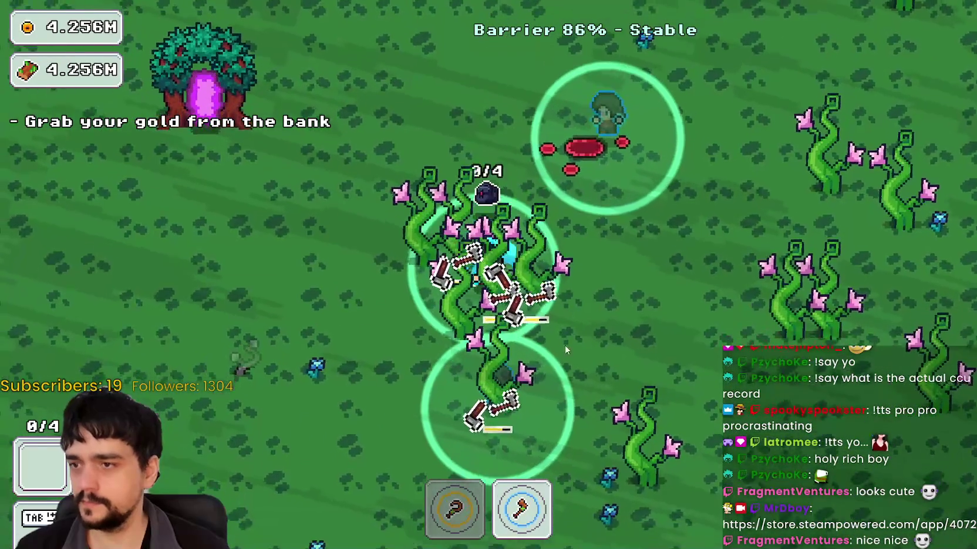
pyautogui.press('a')
pyautogui.press('d')
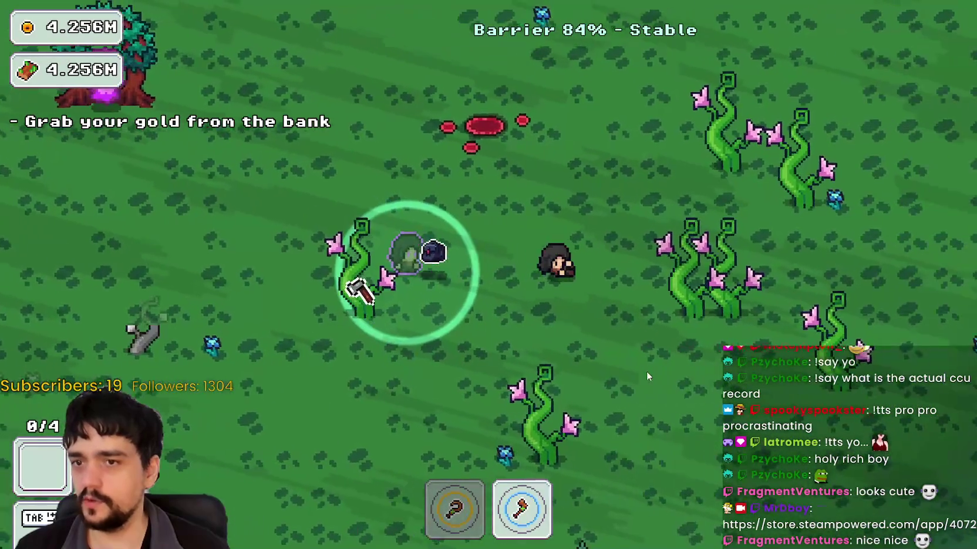
pyautogui.press('d')
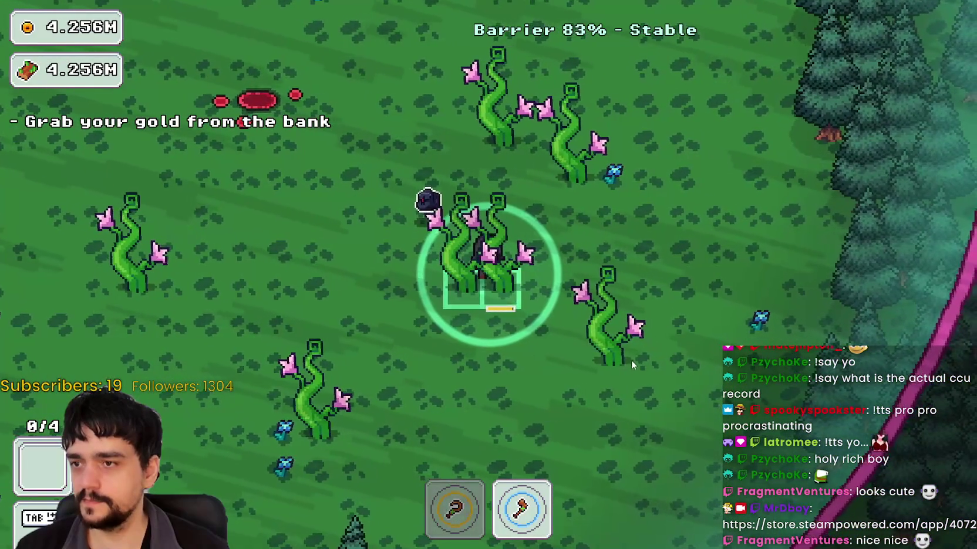
pyautogui.press('d')
pyautogui.press('w')
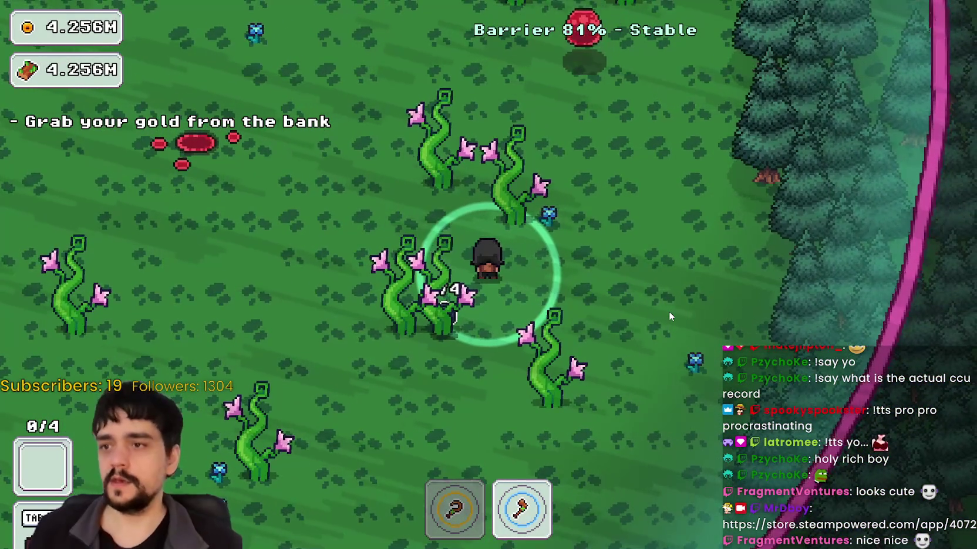
pyautogui.press('a')
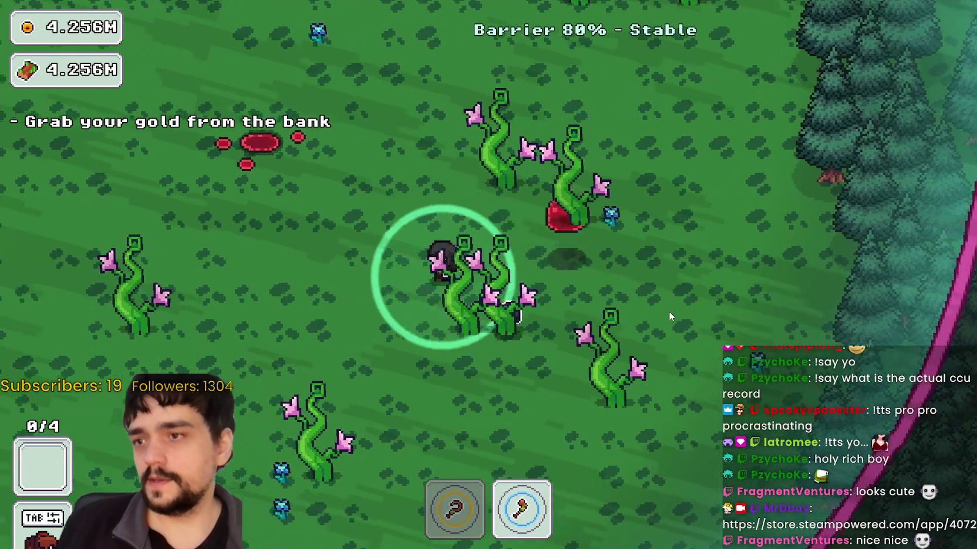
pyautogui.press('s')
# - Gather blue flowers until the bag reads FULL at 4 plants, then exit the game with F8
pyautogui.press('a')
pyautogui.press('w')
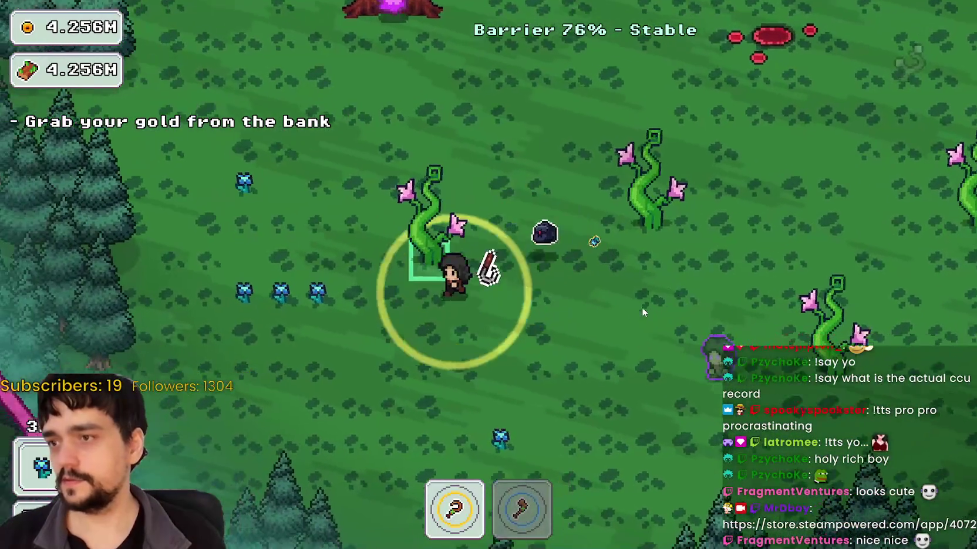
pyautogui.press('a')
pyautogui.press('w')
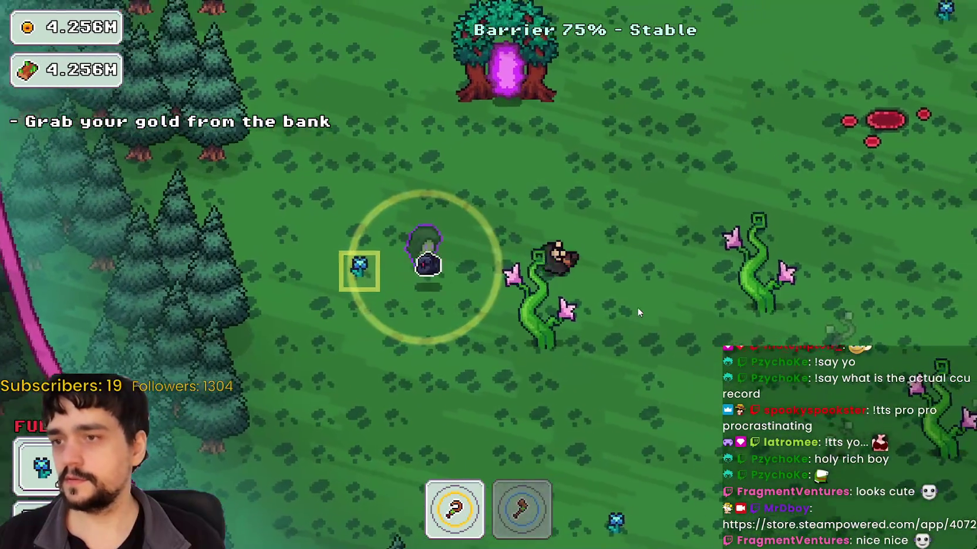
pyautogui.press('d')
pyautogui.press('s')
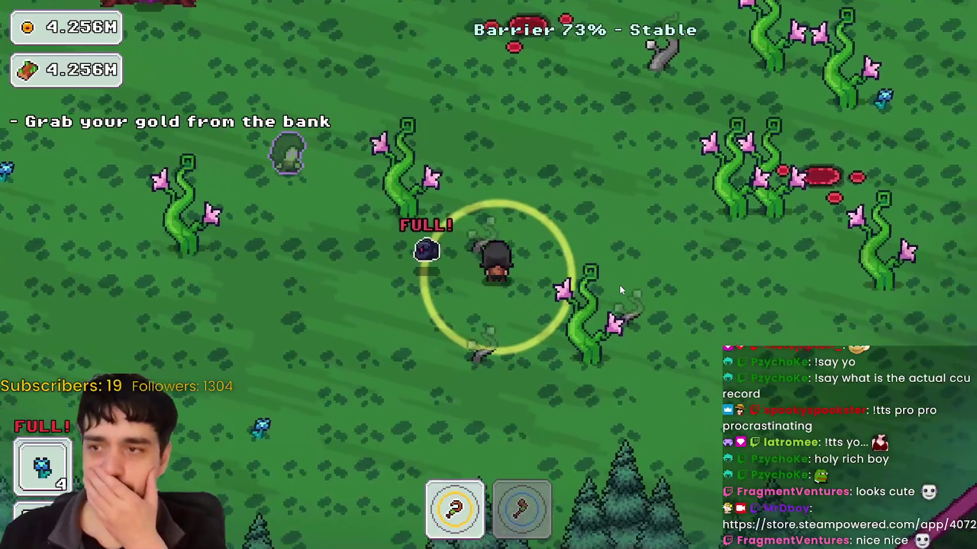
pyautogui.press('w')
pyautogui.press('a')
pyautogui.press('w')
pyautogui.press('a')
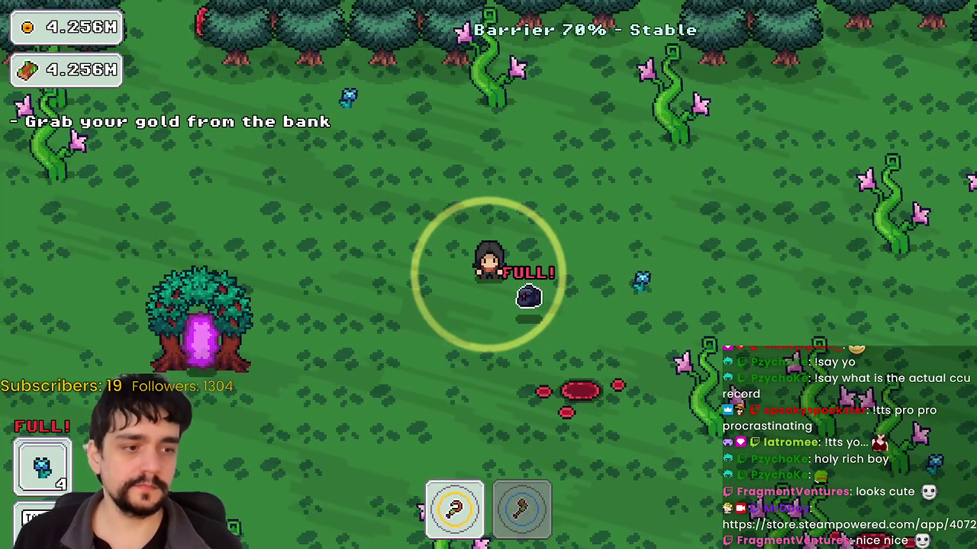
pyautogui.press('F8')
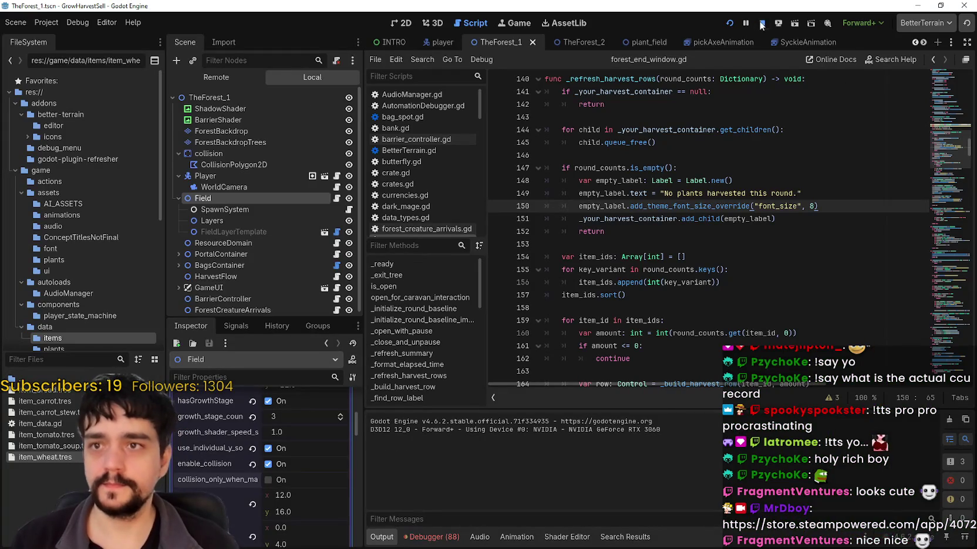
# - Stop the forest playtest and scroll the Inspector up to the Field node's plant data list
pyautogui.click(761, 23)
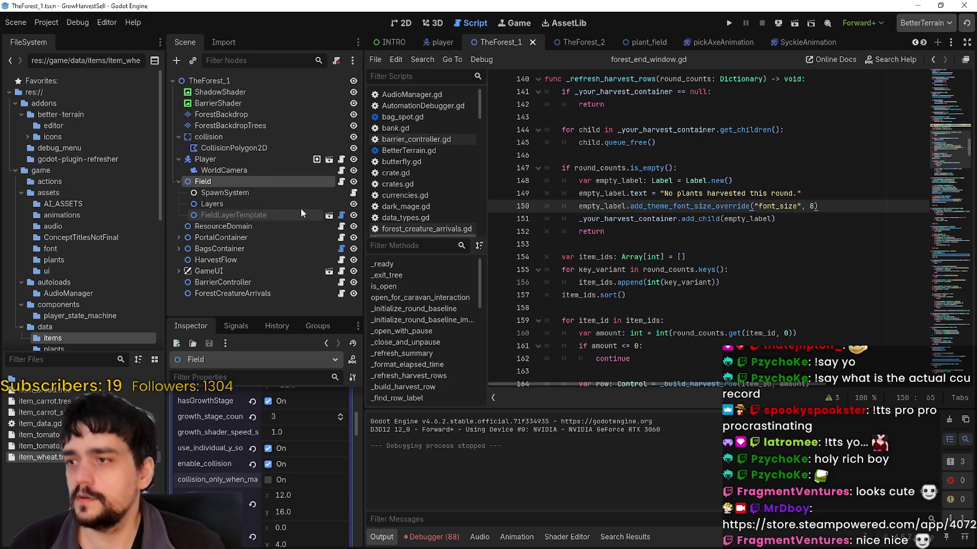
pyautogui.scroll(5, 267, 467)
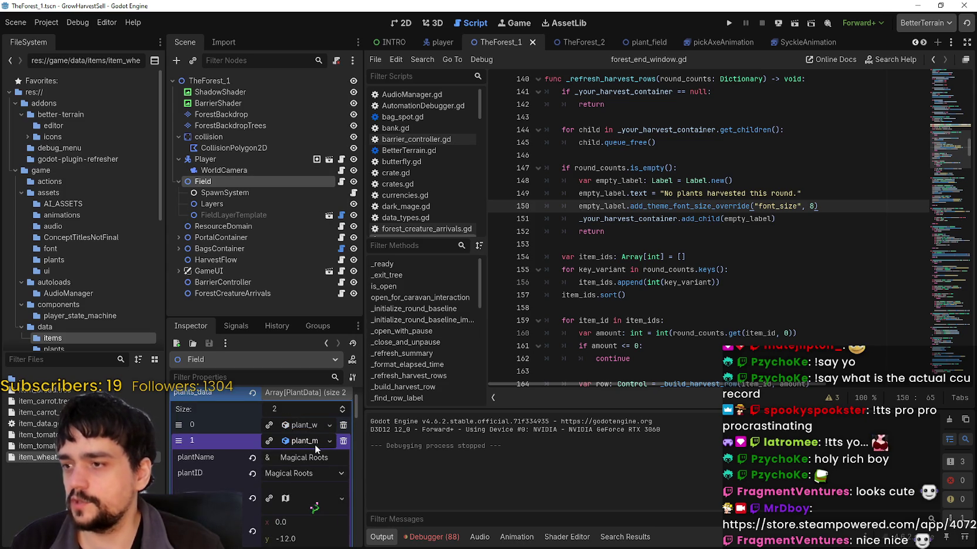
# - Collapse the Magical Roots plant entry, select SpawnSystem and set target_forest_density to 0.08
pyautogui.click(314, 444)
pyautogui.scroll(-3, 299, 419)
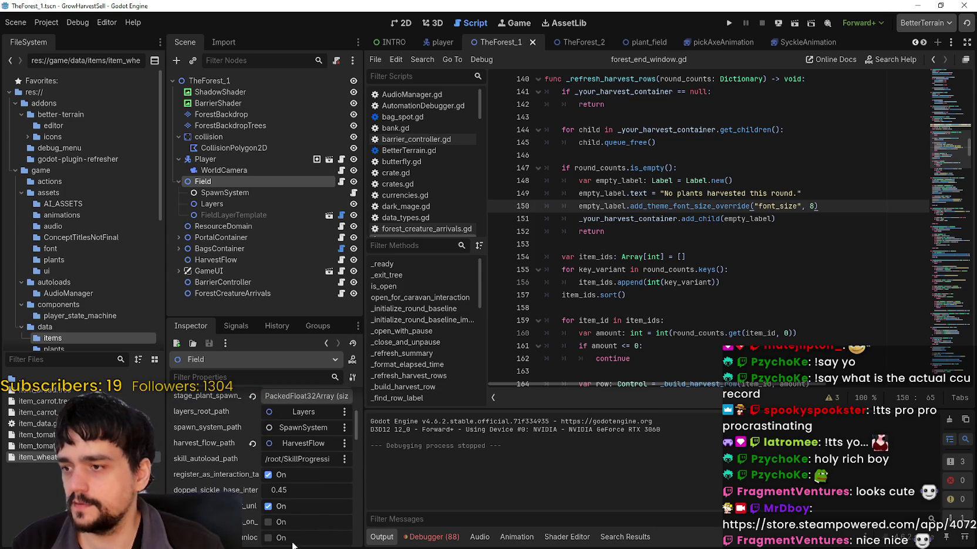
pyautogui.scroll(-5, 248, 511)
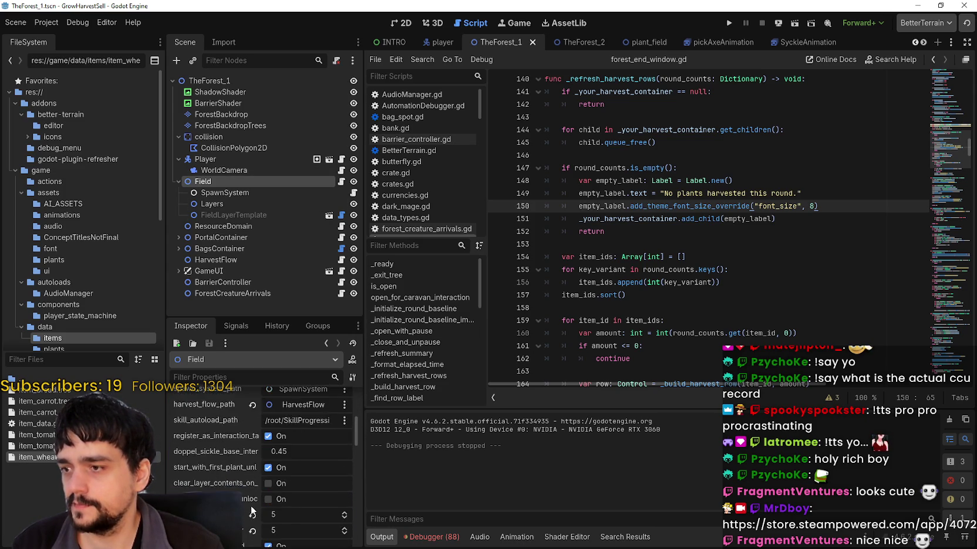
pyautogui.click(256, 192)
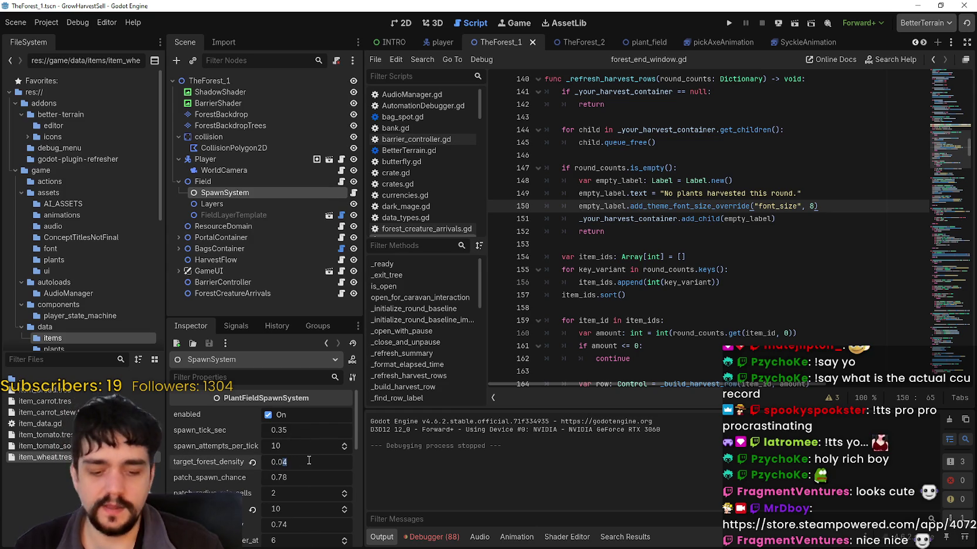
pyautogui.write('0.08')
pyautogui.press('Return')
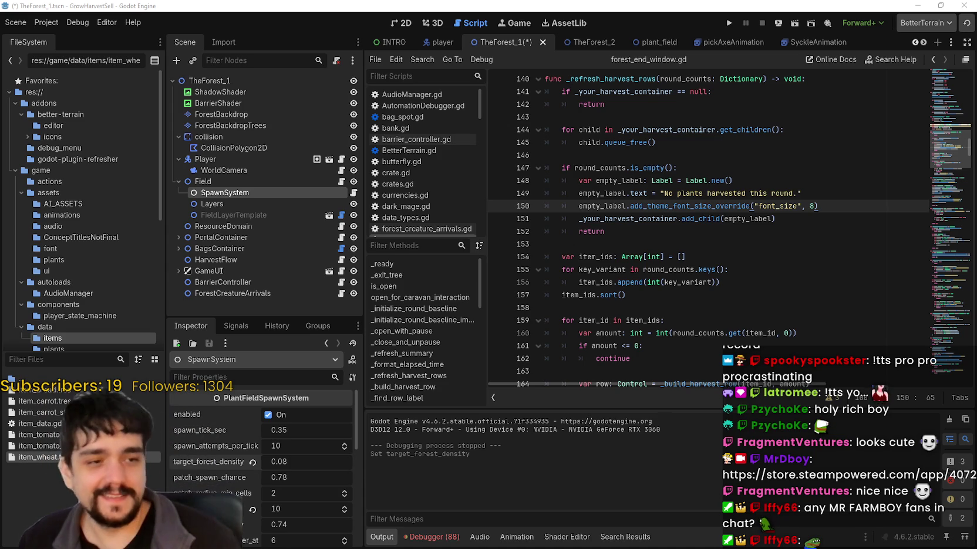
# - Drag the Discord window in so its 'Breaking CCU' poster viewer covers the editor
pyautogui.moveTo(976, 82); pyautogui.dragTo(498, 45)
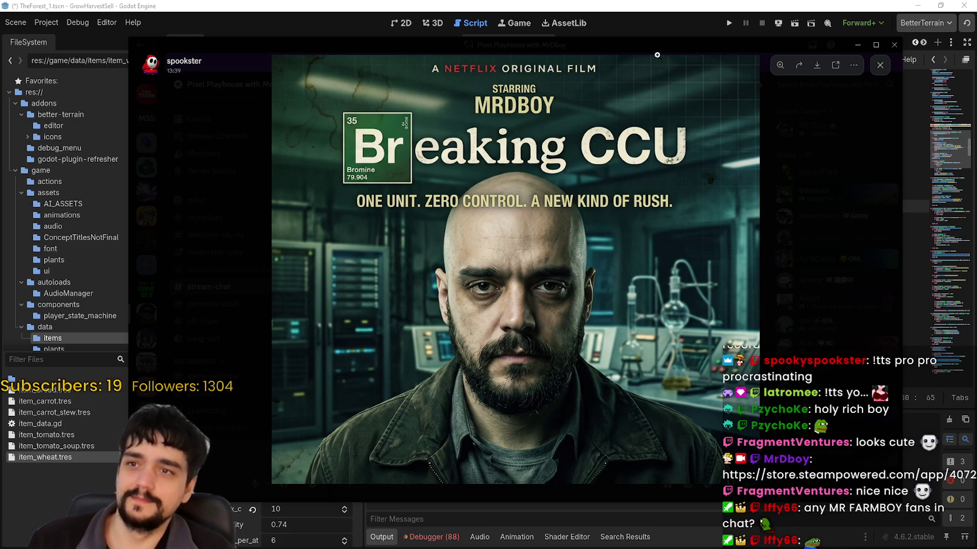
# - Nudge the poster viewer up and right, then leave Discord with Alt+Tab
pyautogui.moveTo(653, 47); pyautogui.dragTo(690, 30)
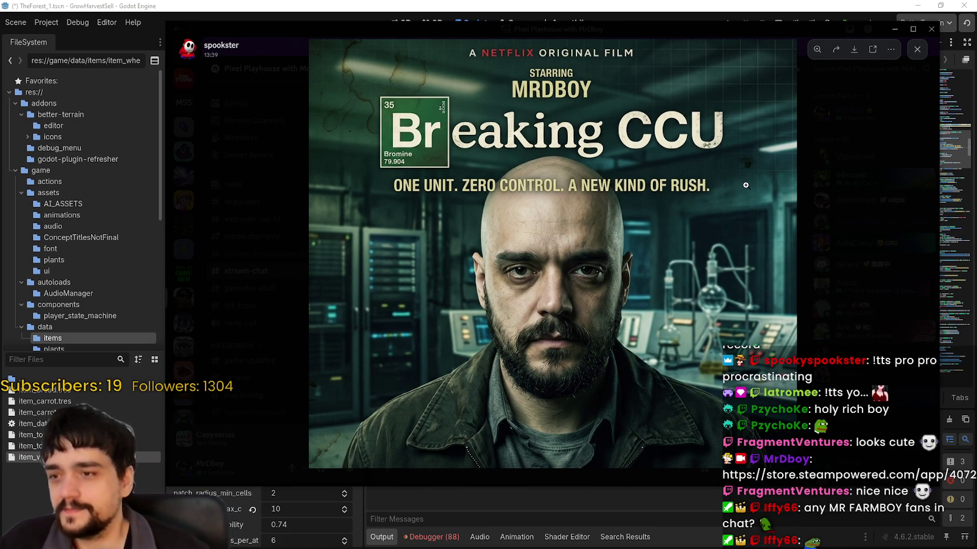
pyautogui.hotkey('alt', 'Tab')
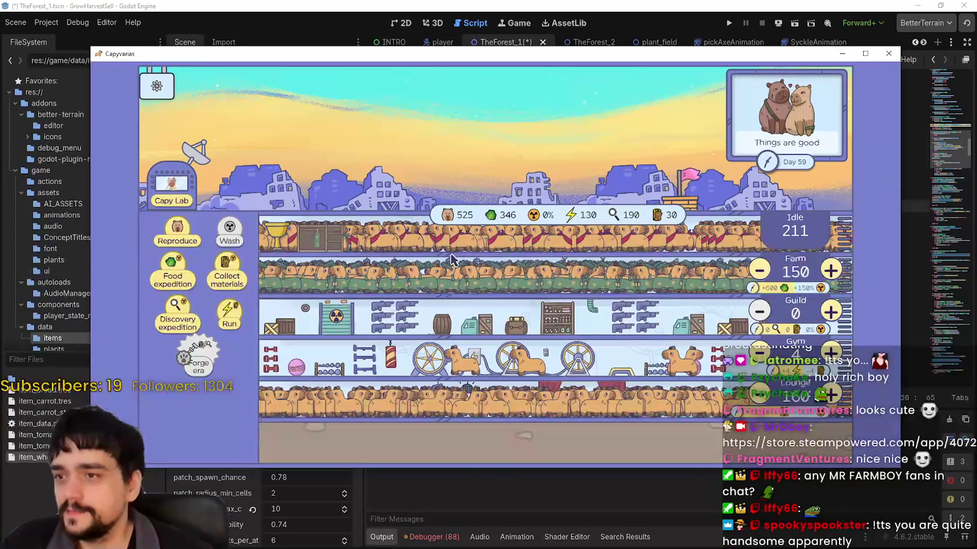
pyautogui.moveTo(488, 218)
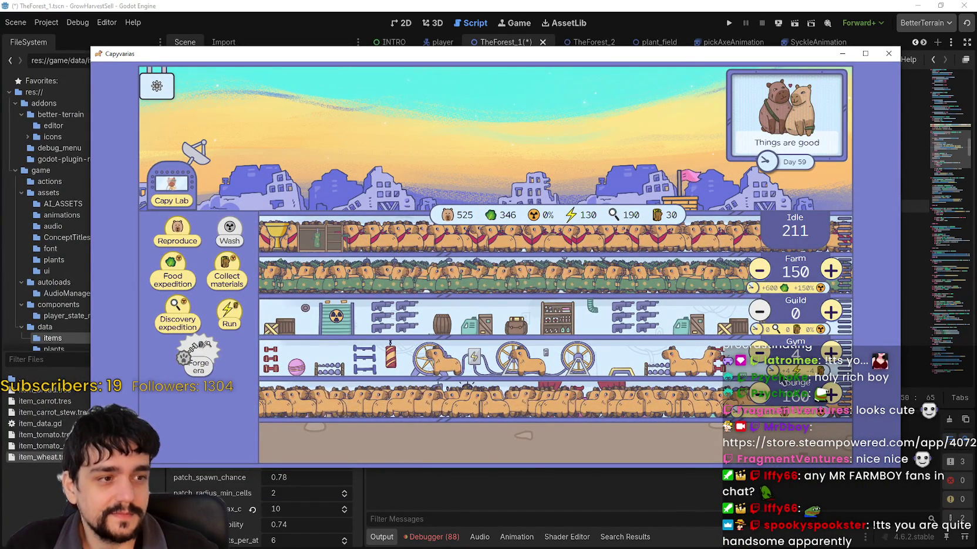
pyautogui.moveTo(679, 61); pyautogui.dragTo(688, 41)
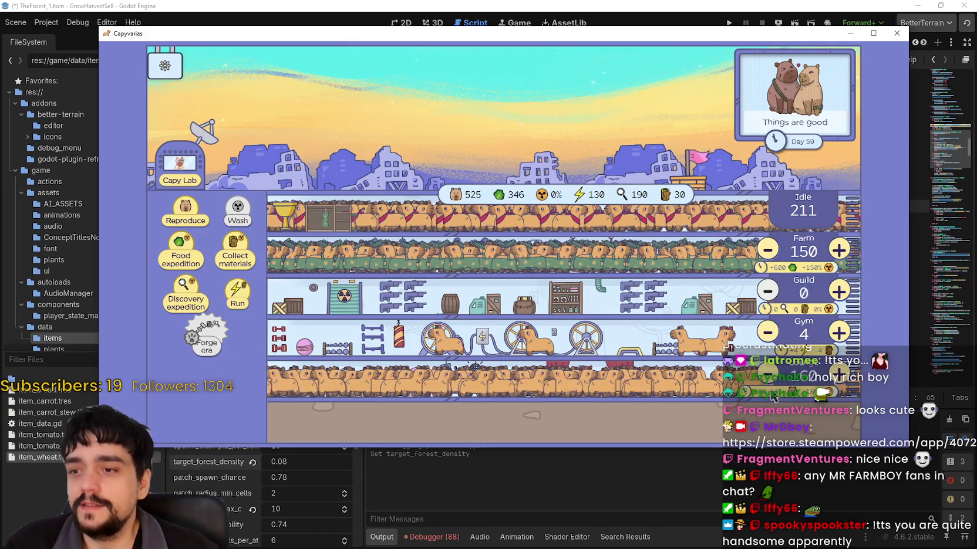
pyautogui.moveTo(167, 41); pyautogui.dragTo(170, 42)
pyautogui.hotkey('alt', 'F4')
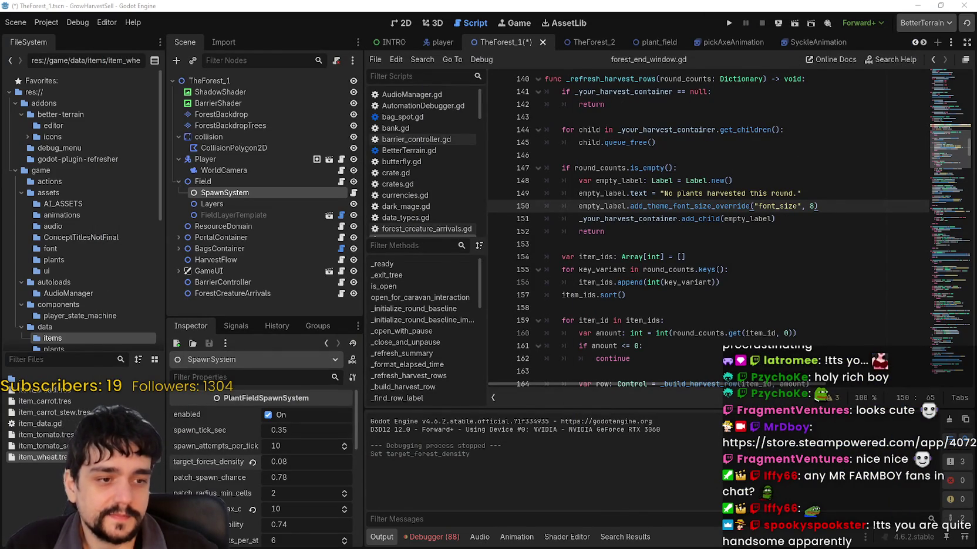
# - Hide the Steam discussions window and bring up the Capyvarias store page, moving it up-left
pyautogui.hotkey('alt', 'Tab')
pyautogui.scroll(3, 739, 271)
pyautogui.moveTo(390, 80)
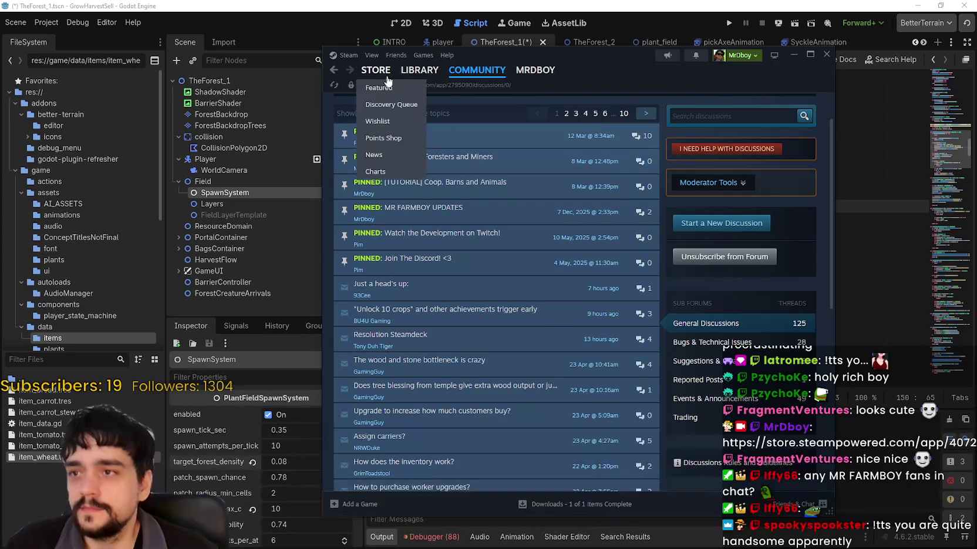
pyautogui.click(826, 54)
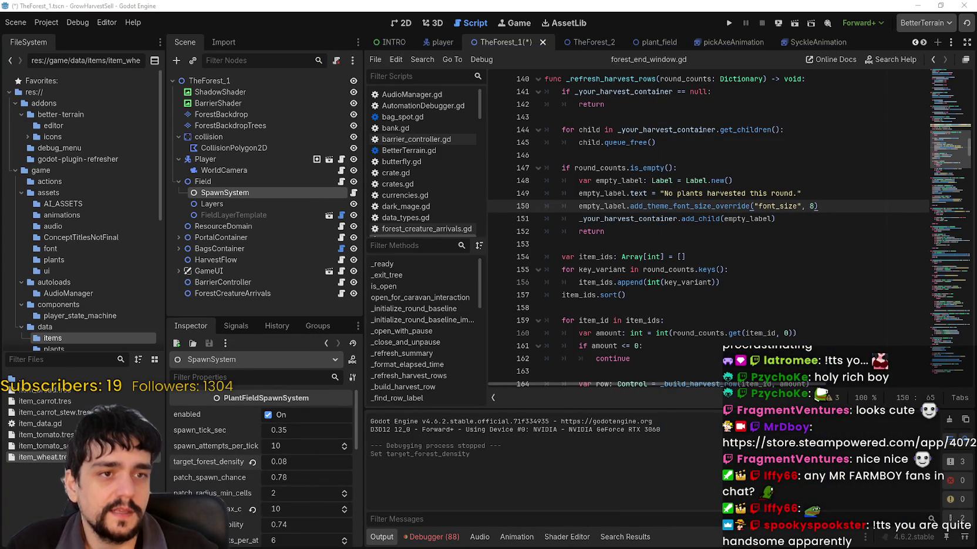
pyautogui.hotkey('alt', 'Tab')
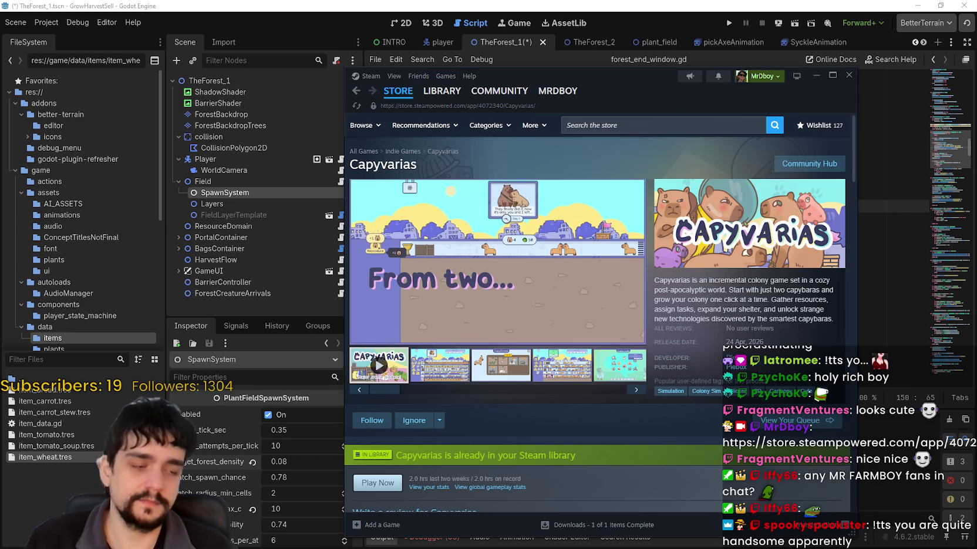
pyautogui.moveTo(612, 82)
pyautogui.mouseDown()
pyautogui.moveTo(593, 48)
pyautogui.moveTo(976, 56)
pyautogui.mouseUp()
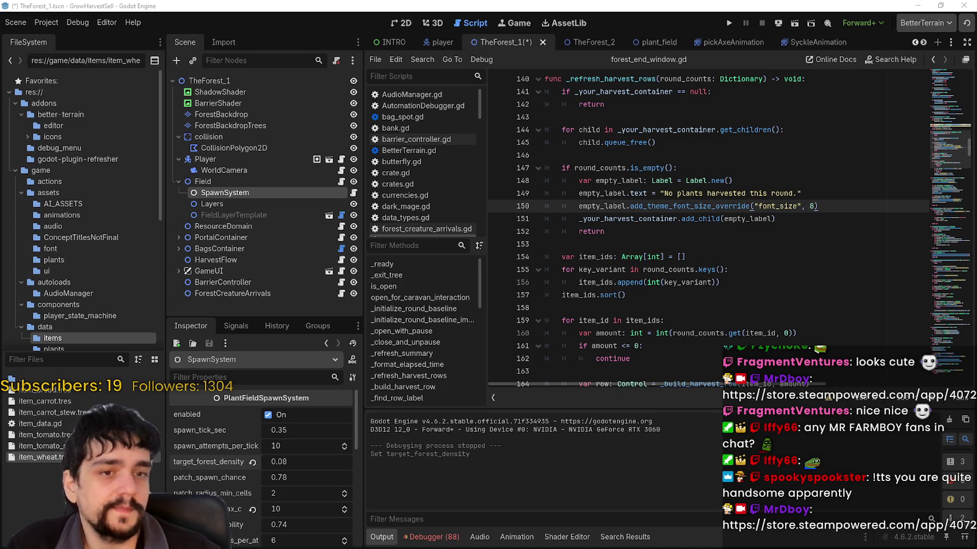
# - Place the cursor on line 154 of forest_end_window.gd
pyautogui.click(655, 257)
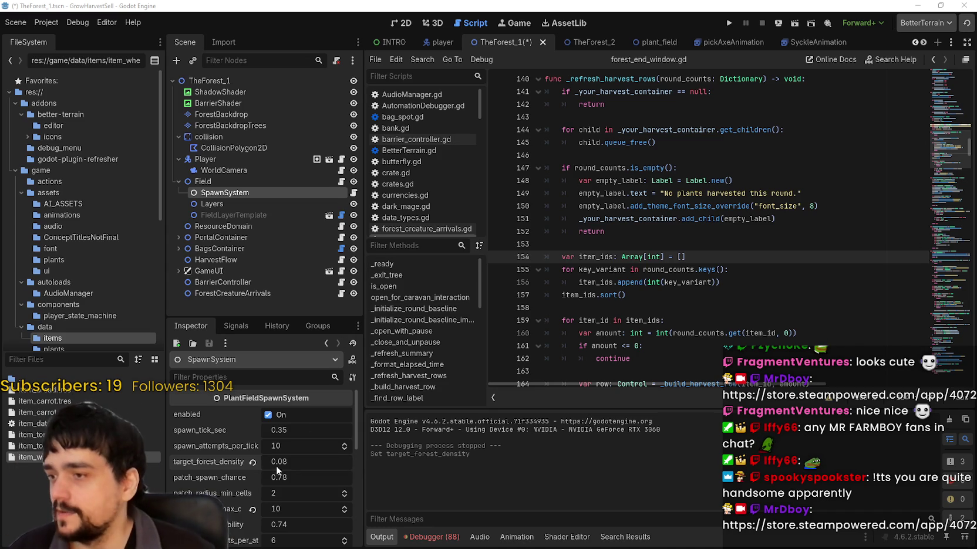
# - Browse the Layers and FieldLayerTemplate nodes, then return to the SpawnSystem settings
pyautogui.scroll(-3, 278, 477)
pyautogui.click(246, 205)
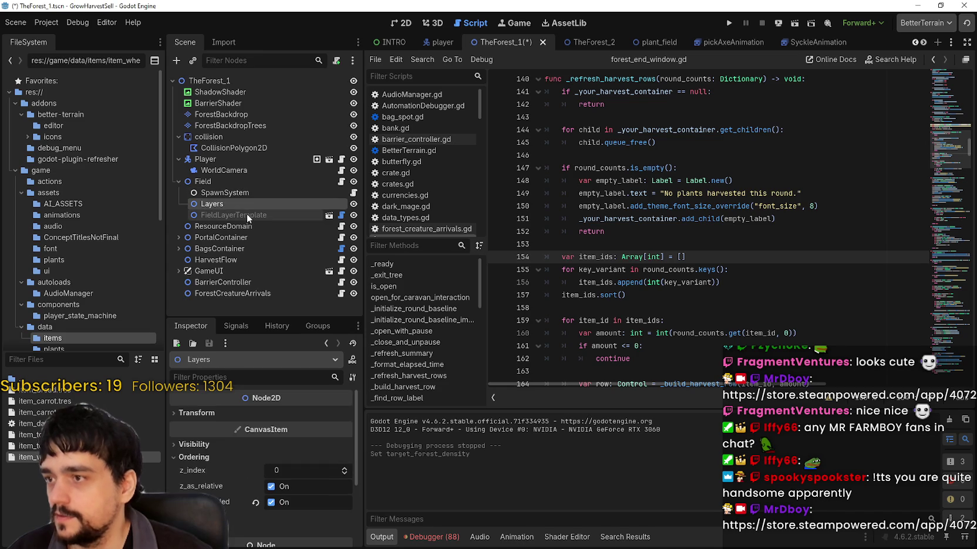
pyautogui.click(249, 216)
pyautogui.scroll(-3, 238, 479)
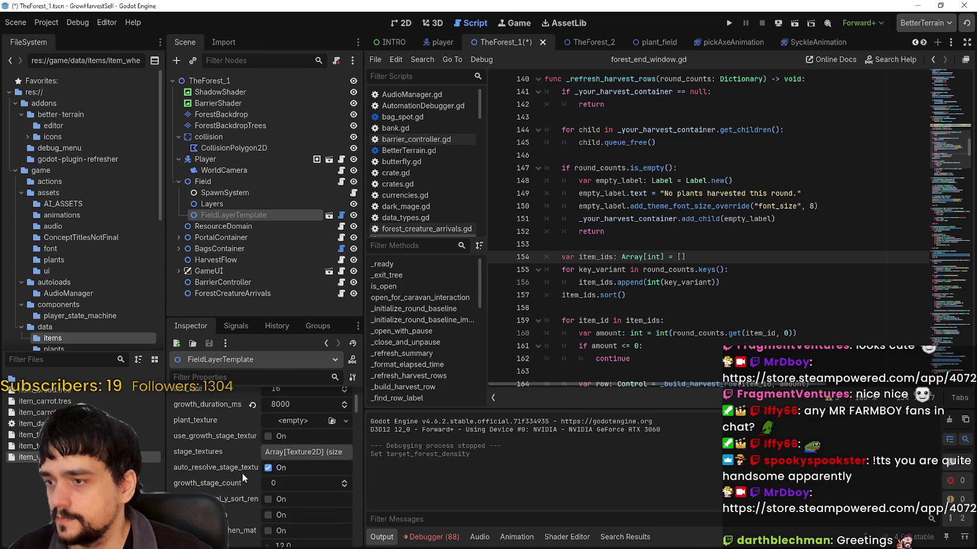
pyautogui.scroll(-5, 240, 468)
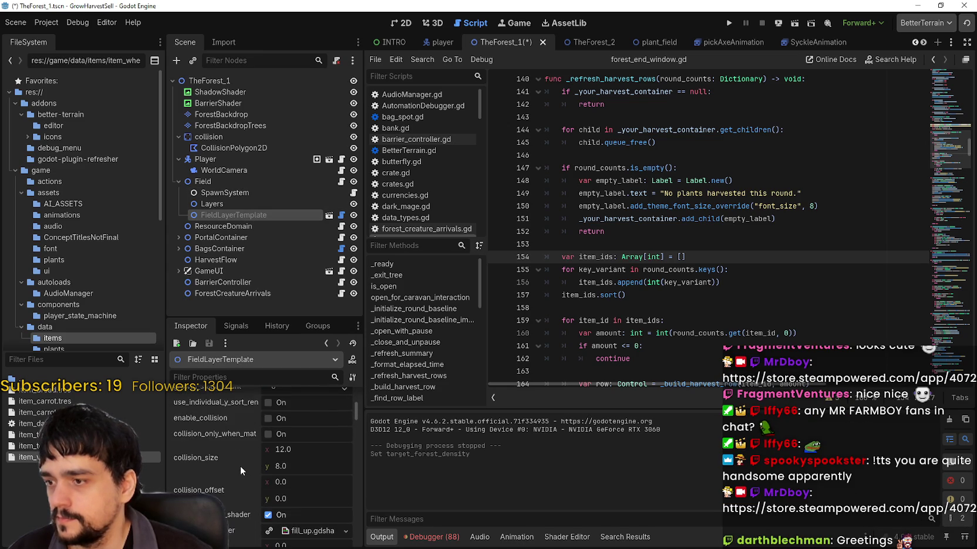
pyautogui.click(252, 203)
pyautogui.click(256, 195)
pyautogui.scroll(-3, 234, 466)
pyautogui.scroll(3, 234, 466)
pyautogui.scroll(1, 234, 466)
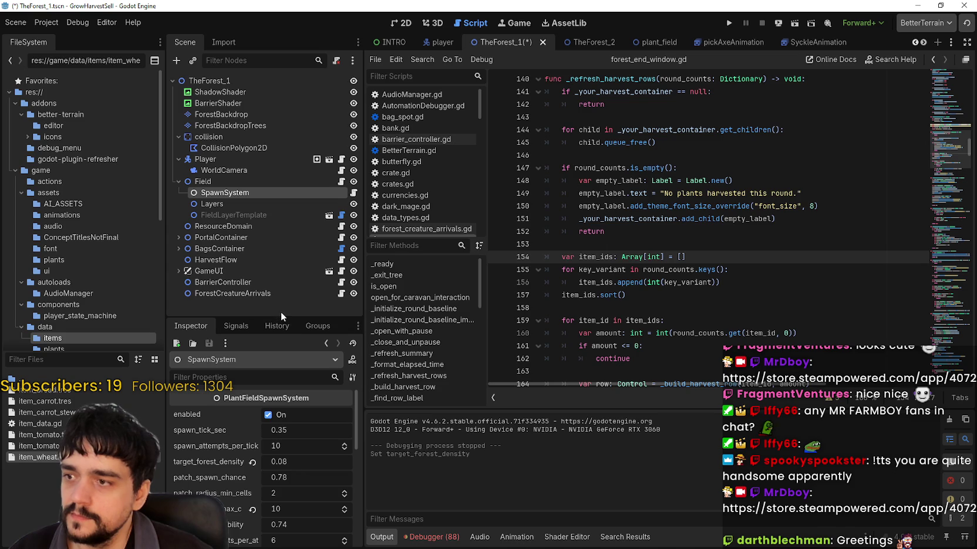
# - Select FieldLayerTemplate to show its PlantFieldManager settings and widen the Inspector
pyautogui.moveTo(281, 305); pyautogui.dragTo(281, 194)
pyautogui.scroll(-2, 254, 407)
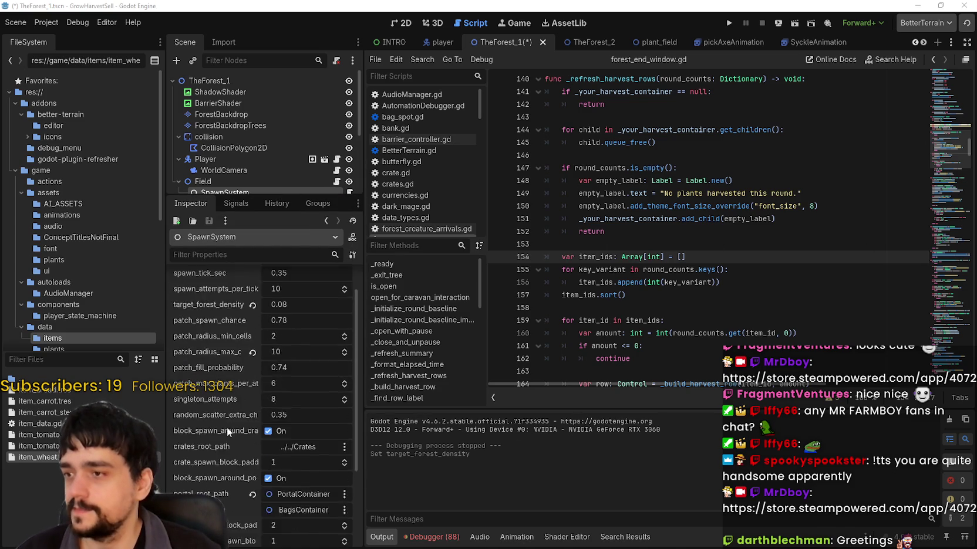
pyautogui.scroll(-4, 228, 433)
pyautogui.scroll(5, 230, 432)
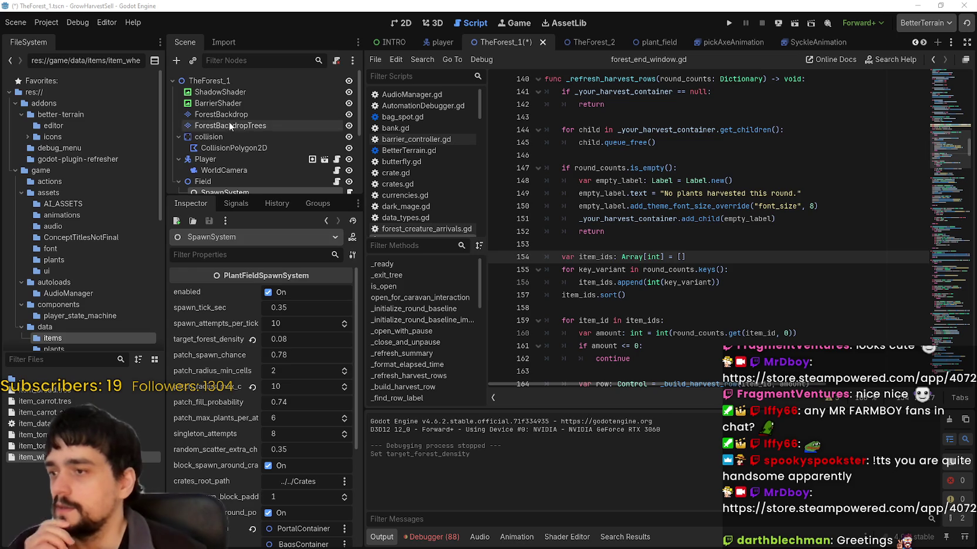
pyautogui.press('Down')
pyautogui.press('Down')
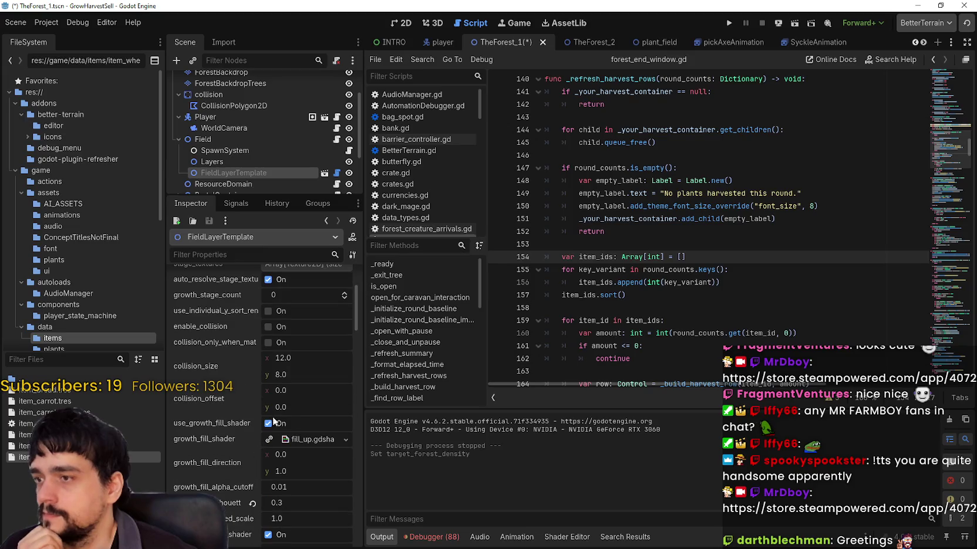
pyautogui.scroll(4, 341, 440)
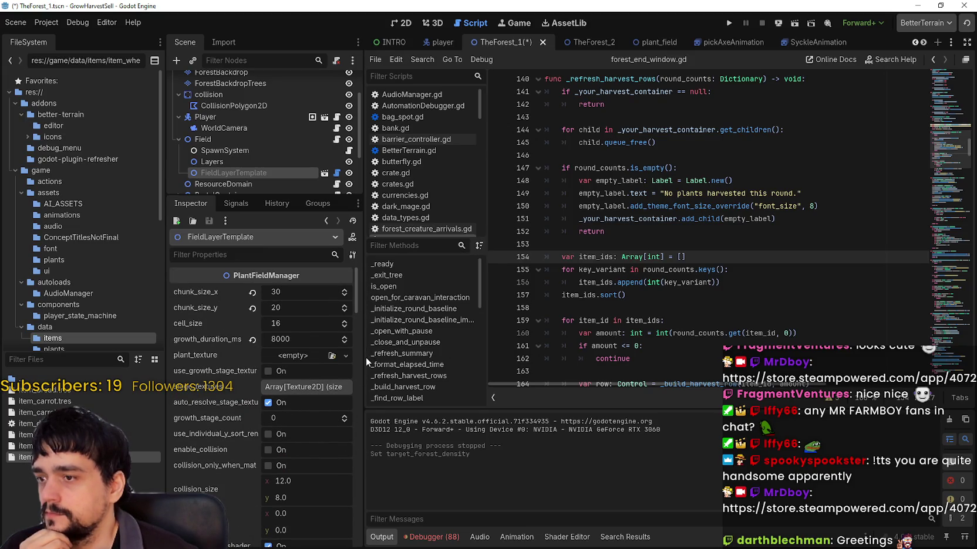
pyautogui.moveTo(364, 361); pyautogui.dragTo(445, 364)
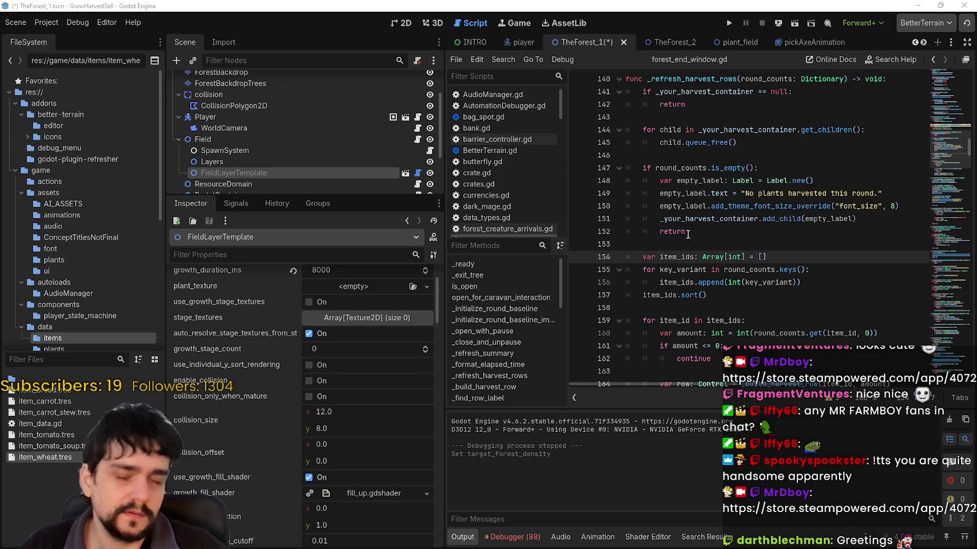
# - Filter to stage_plant_spawn_weights, expand the Field node's two 1.0 weights, and run the game
pyautogui.click(724, 234)
pyautogui.write('stage_plant_spawn_weights')
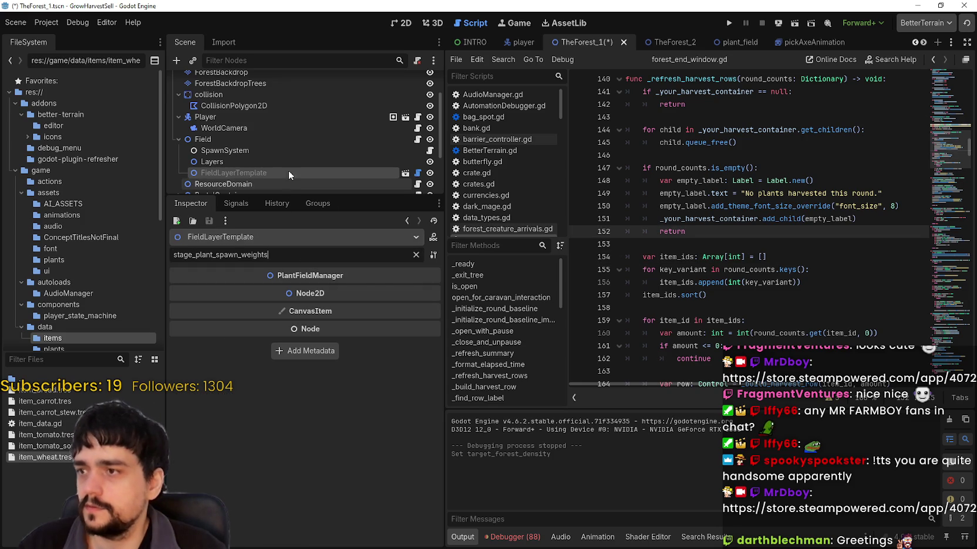
pyautogui.scroll(-2, 286, 175)
pyautogui.click(280, 154)
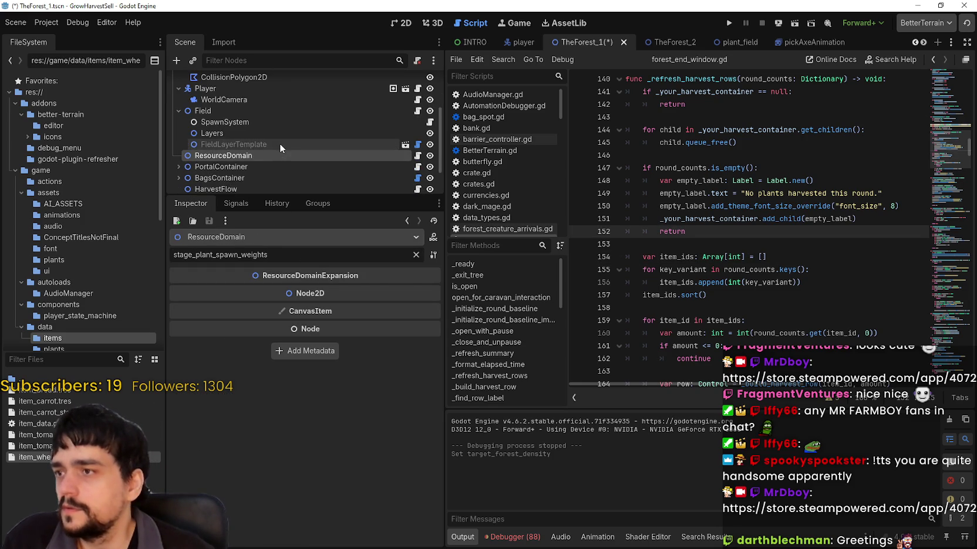
pyautogui.click(237, 110)
pyautogui.click(408, 297)
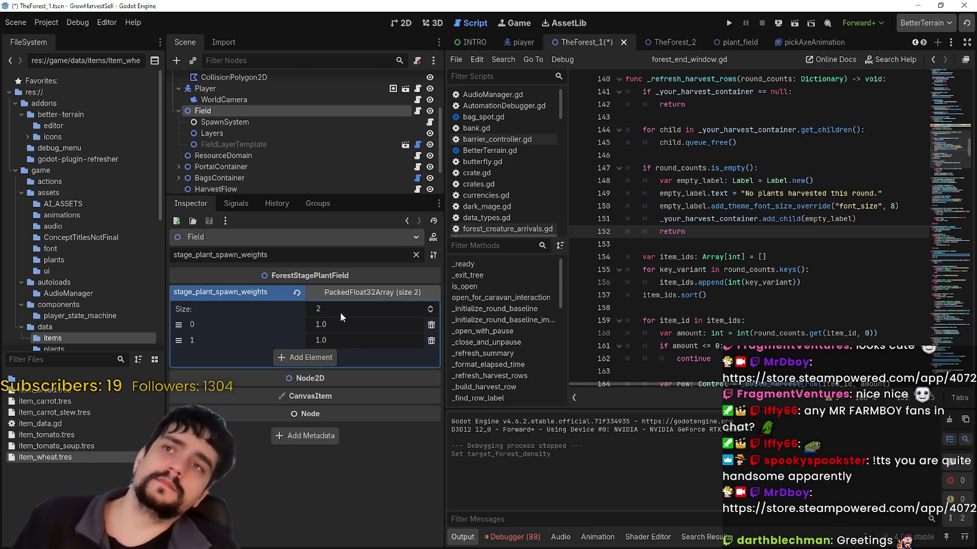
pyautogui.click(729, 23)
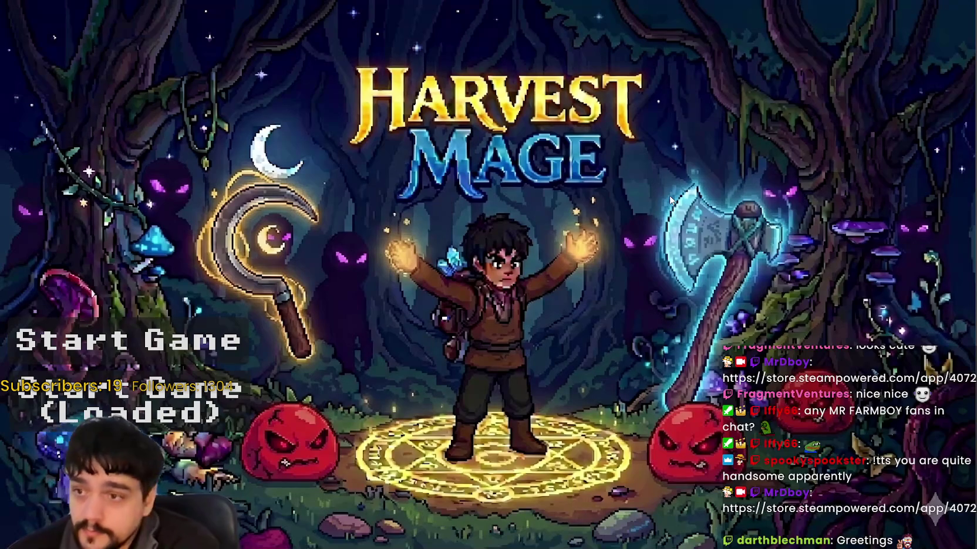
# - Start the game, unlock the portal at the Mage Tower and travel to the Forest stage
pyautogui.press('Return')
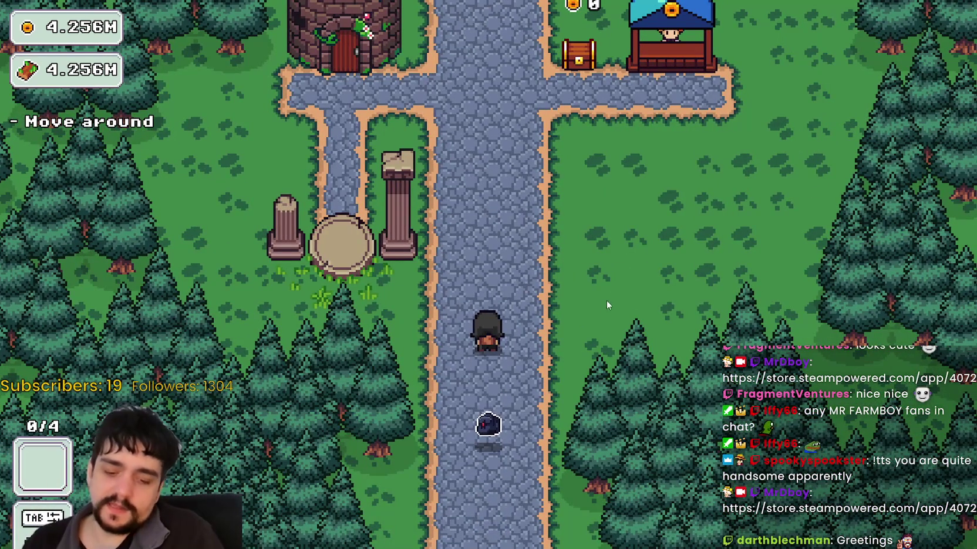
pyautogui.press('w')
pyautogui.press('a')
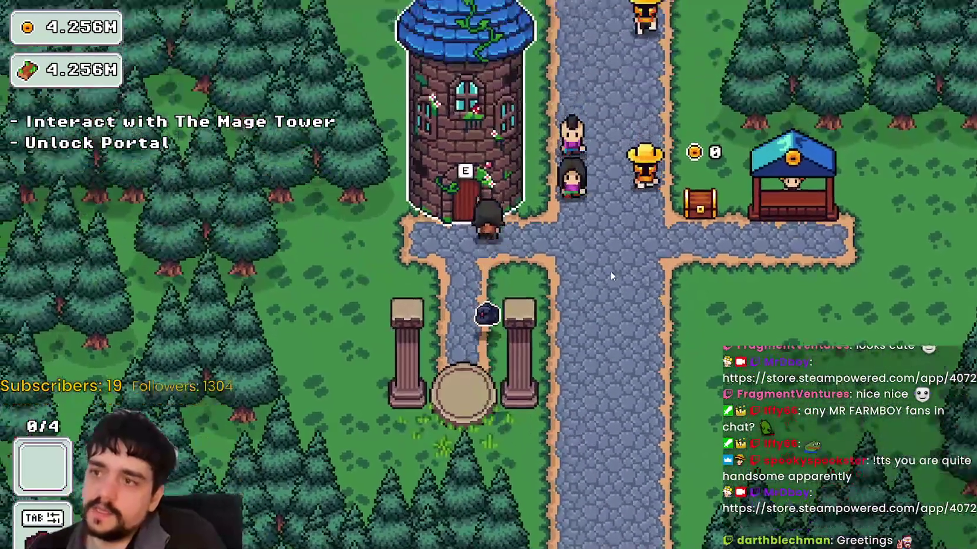
pyautogui.press('e')
pyautogui.press('Escape')
pyautogui.press('s')
pyautogui.press('e')
pyautogui.click(242, 338)
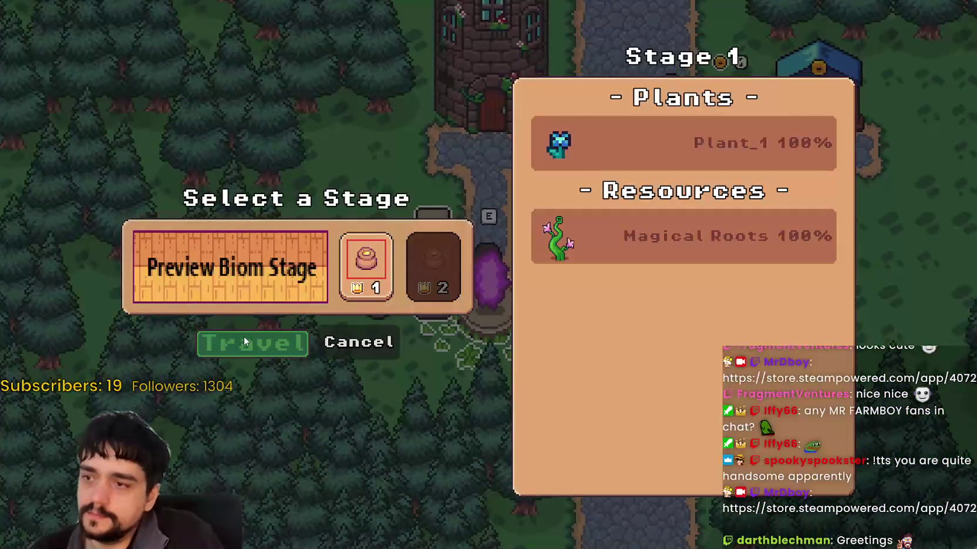
# - Explore the forest field and harvest the blue flowers beside the flowering vines
pyautogui.press('d')
pyautogui.press('w')
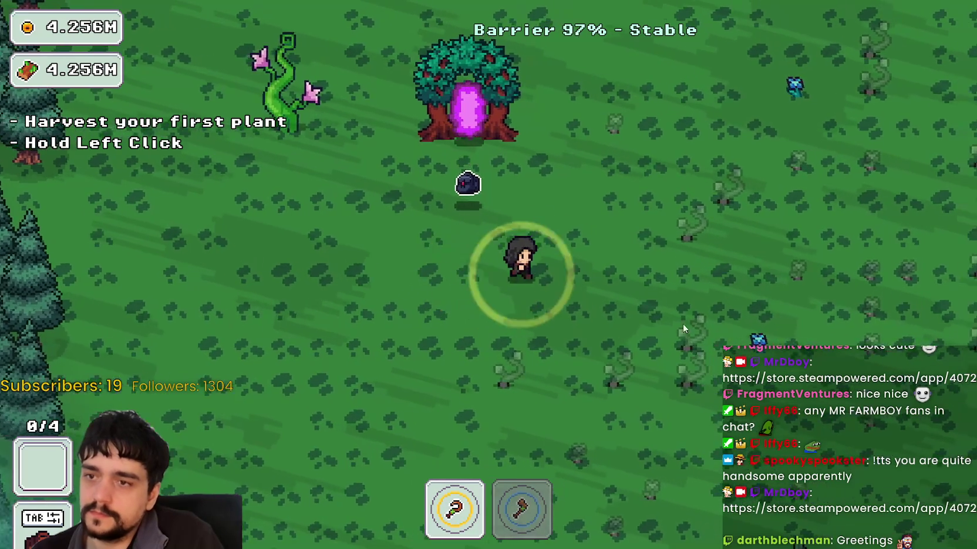
pyautogui.press('d')
pyautogui.press('w')
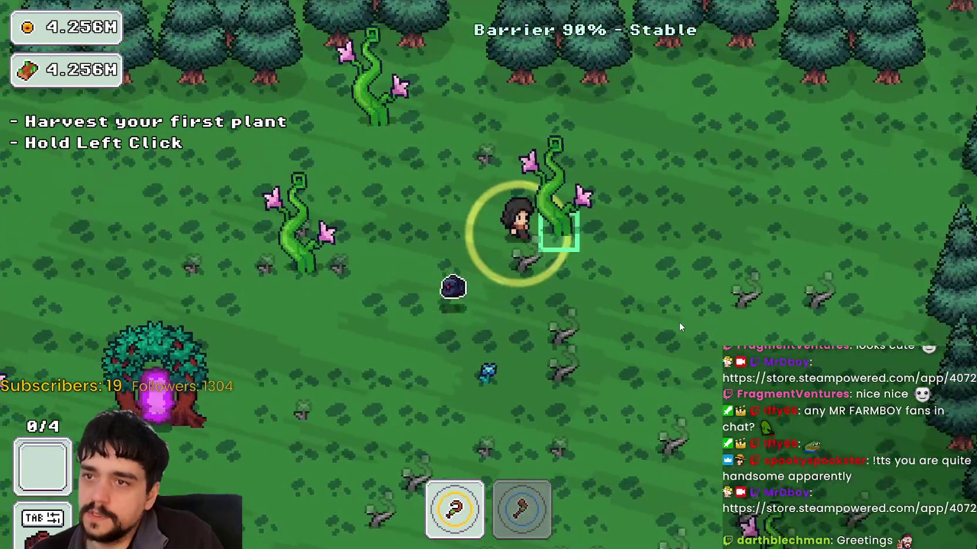
pyautogui.press('a')
pyautogui.press('s')
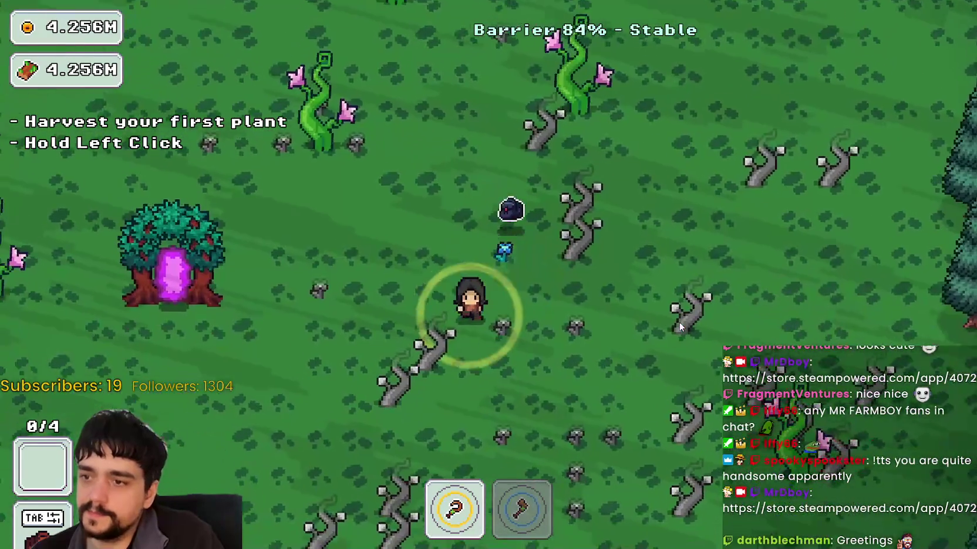
pyautogui.press('s')
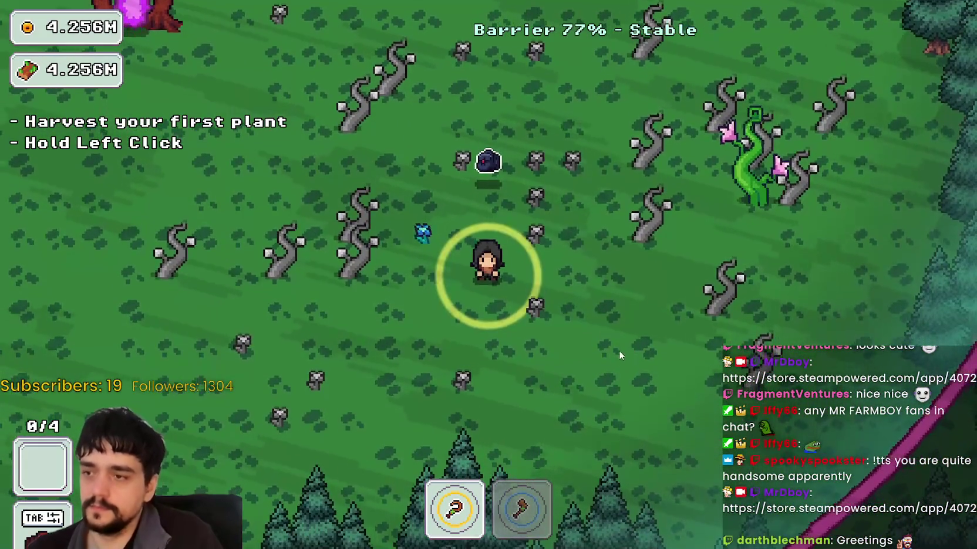
pyautogui.press('a')
pyautogui.press('w')
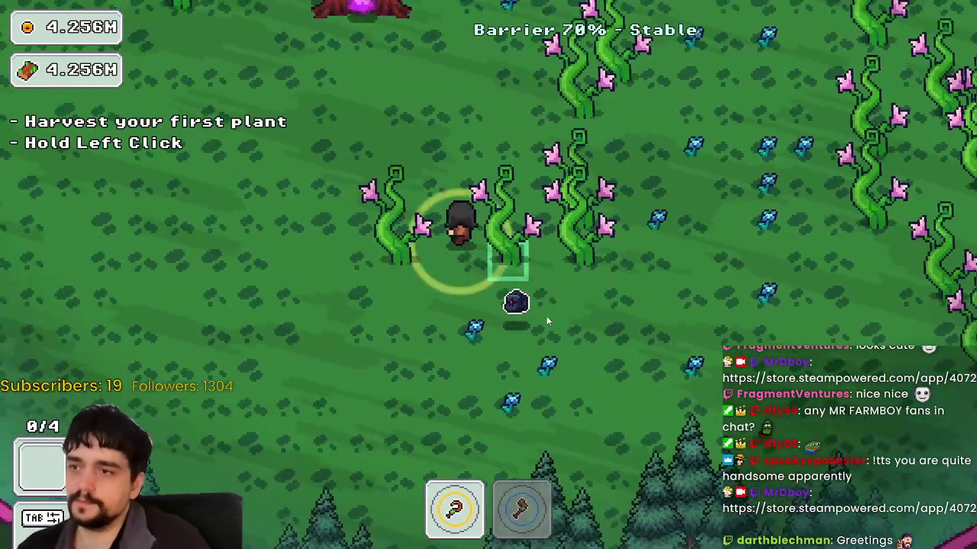
pyautogui.press('w')
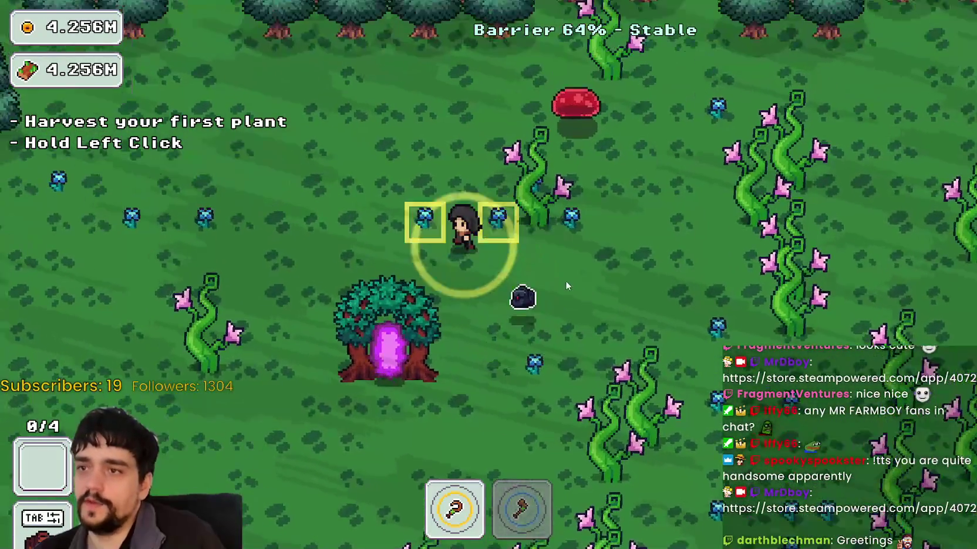
pyautogui.press('d')
pyautogui.press('s')
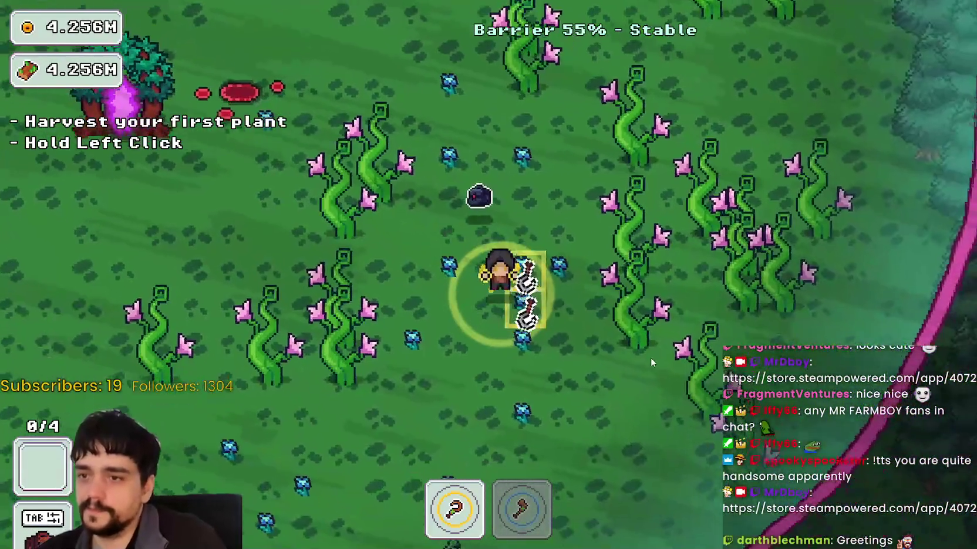
pyautogui.press('s')
pyautogui.click(613, 334)
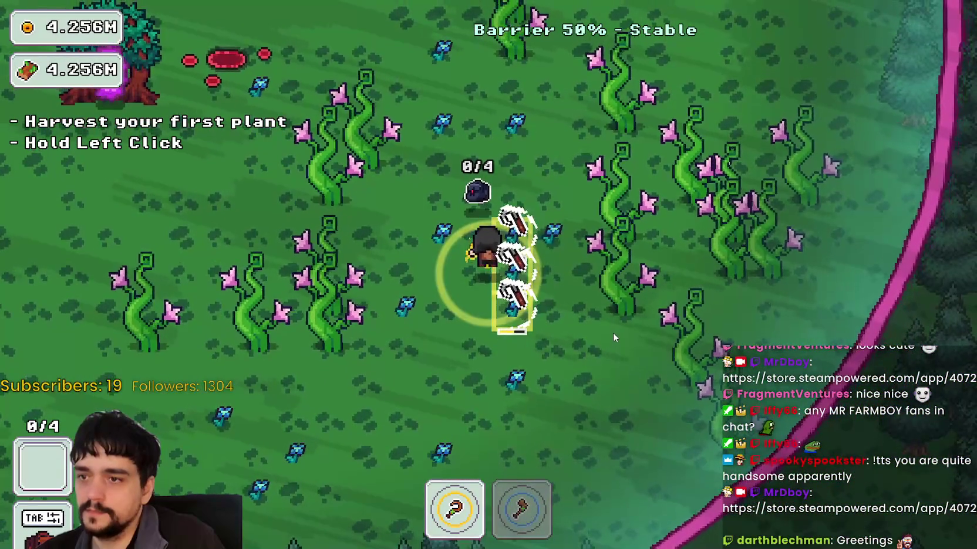
# - Wander through the forest plants and around the portal tree
pyautogui.press('w')
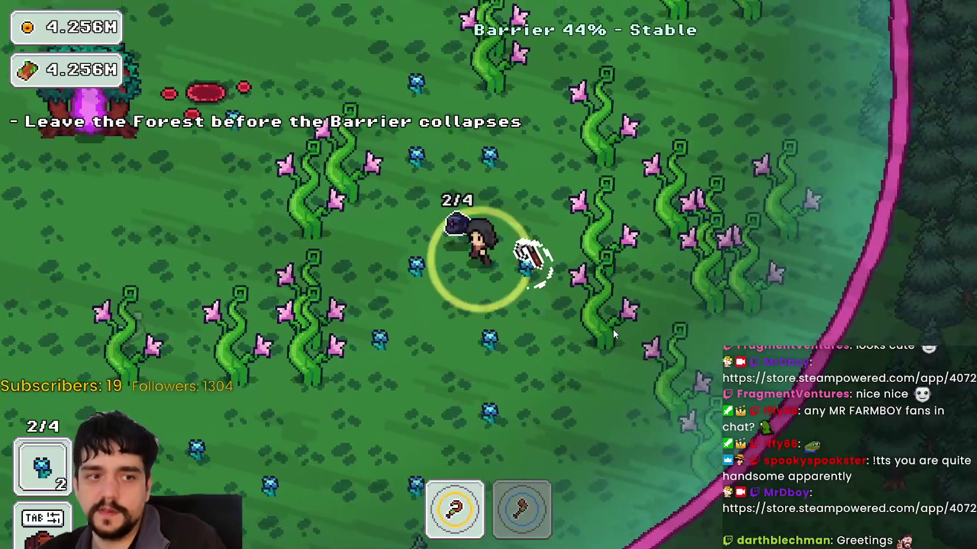
pyautogui.press('a')
pyautogui.press('s')
pyautogui.press('a')
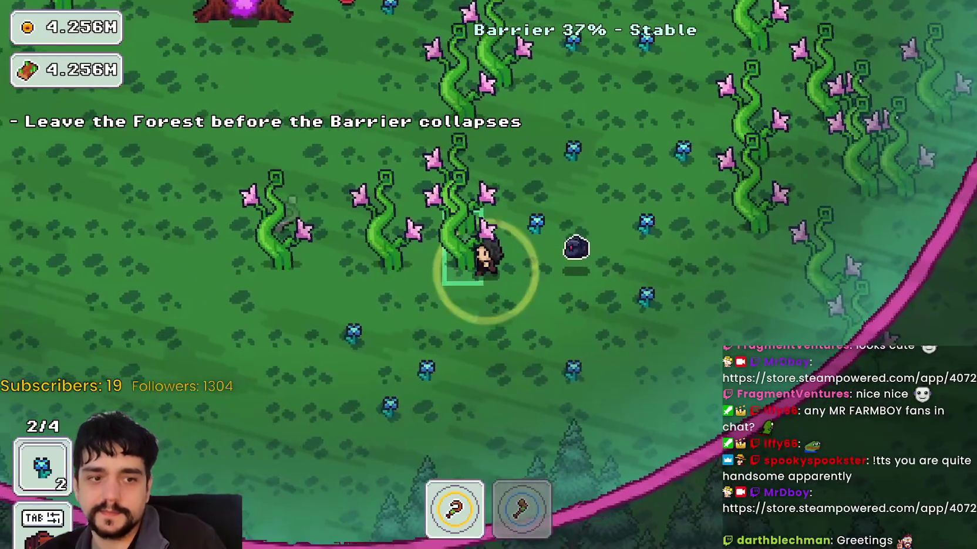
pyautogui.press('w')
pyautogui.press('s')
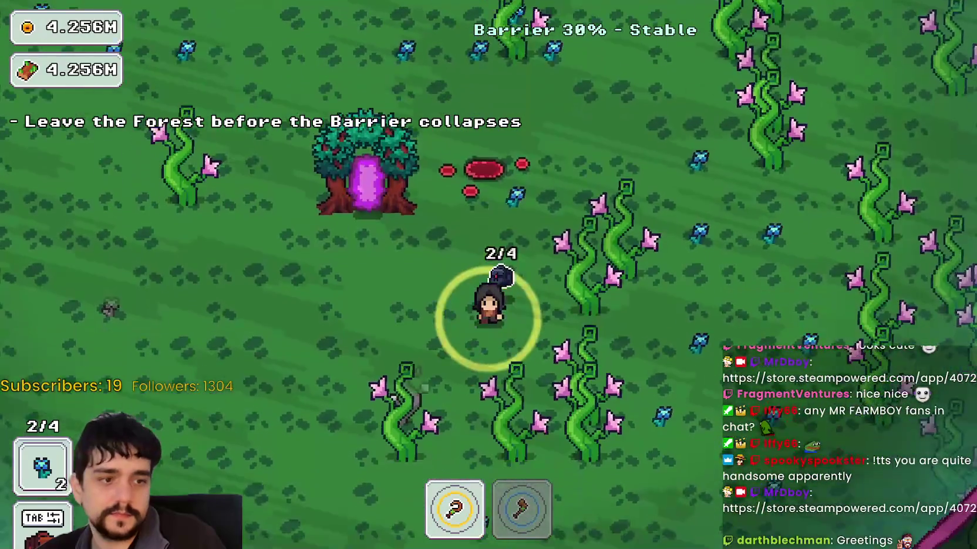
pyautogui.press('s')
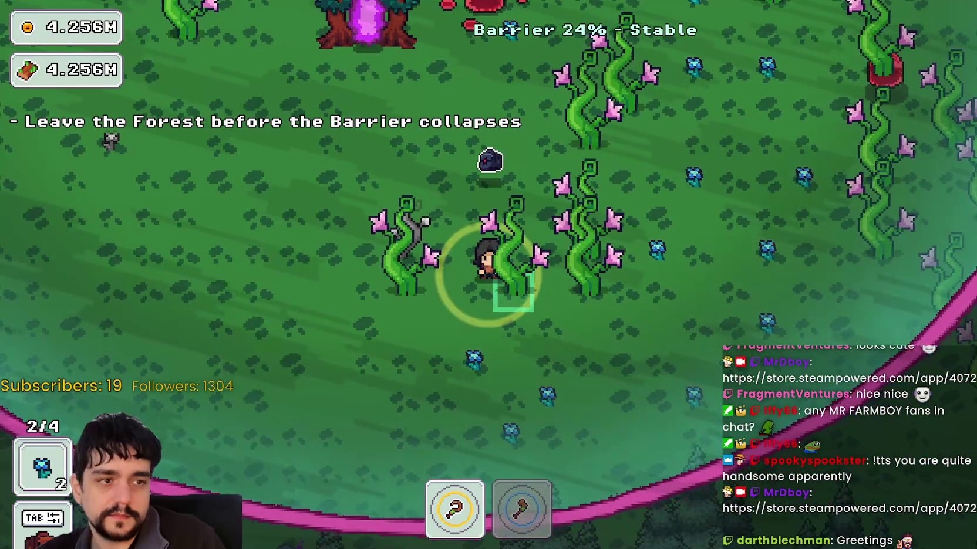
pyautogui.press('w')
pyautogui.press('d')
pyautogui.press('s')
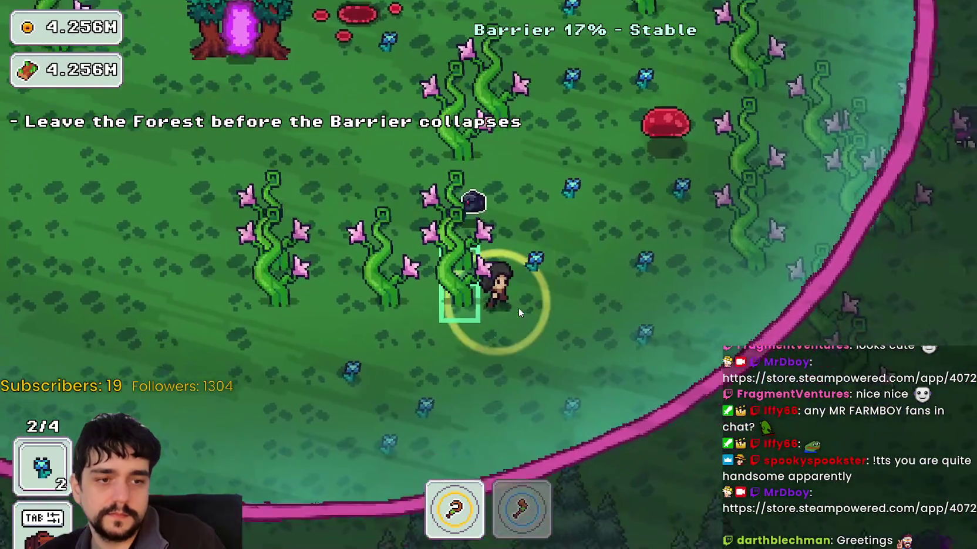
pyautogui.press('w')
pyautogui.press('a')
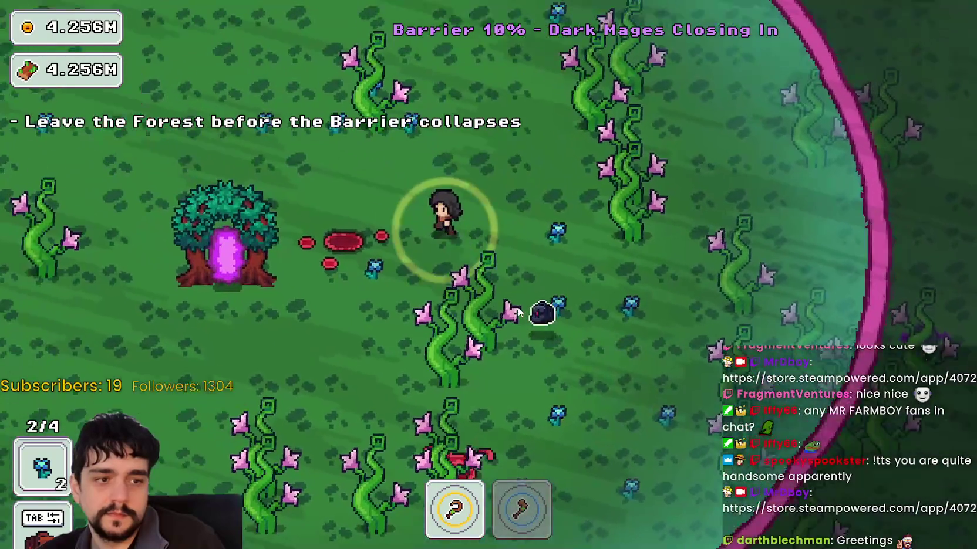
pyautogui.press('a')
pyautogui.press('s')
pyautogui.press('d')
pyautogui.press('d')
# - Enter the portal tree to end the 00:37 run with 2 plants, return home, and stop the game
pyautogui.press('s')
pyautogui.press('w')
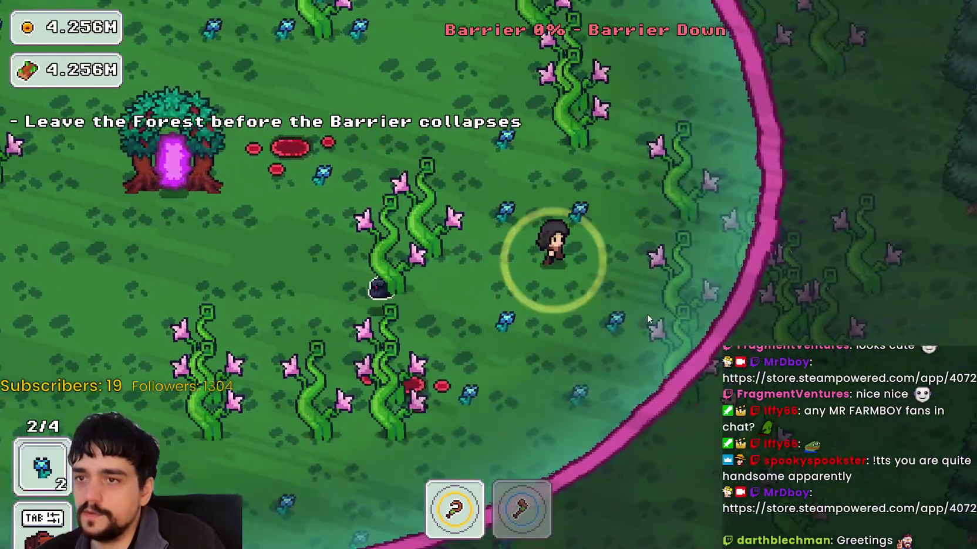
pyautogui.press('w')
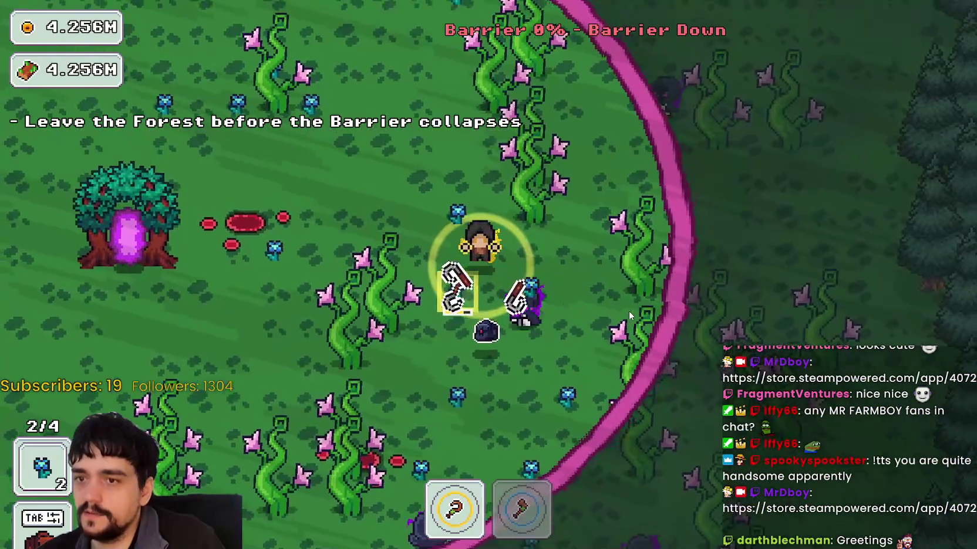
pyautogui.press('a')
pyautogui.press('w')
pyautogui.press('a')
pyautogui.press('s')
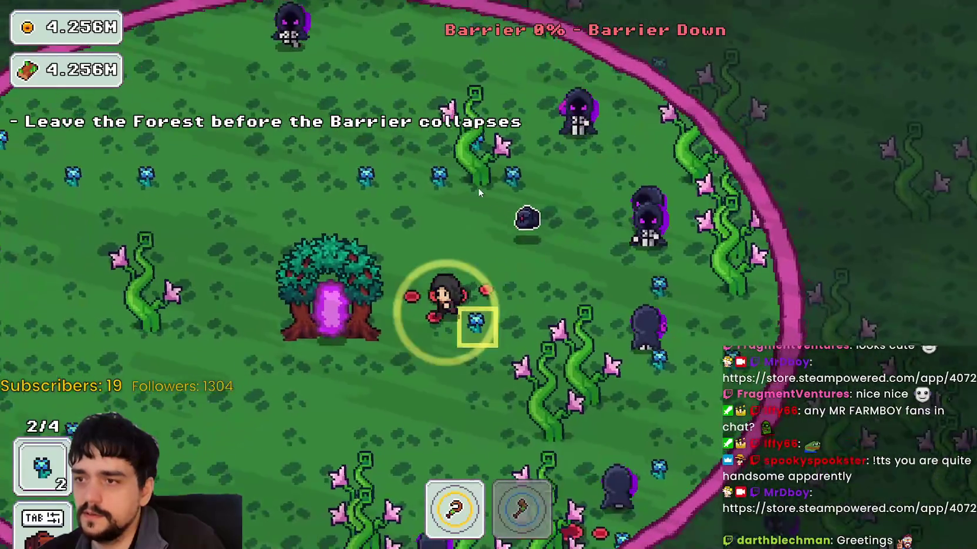
pyautogui.press('s')
pyautogui.press('w')
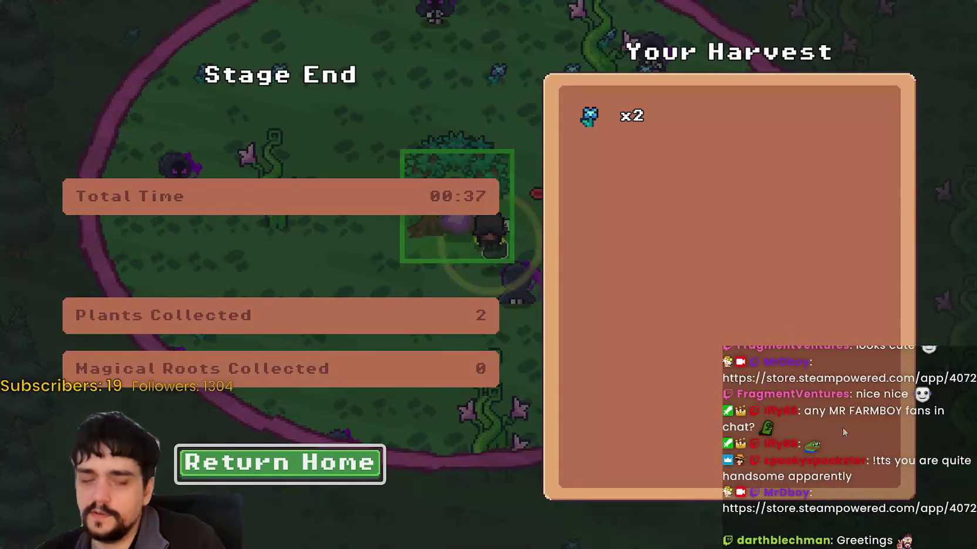
pyautogui.click(282, 456)
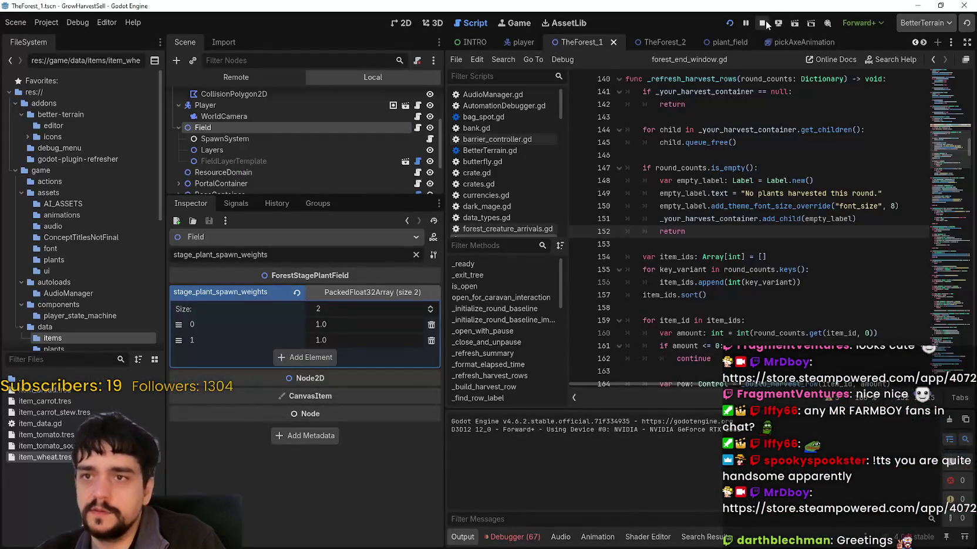
pyautogui.click(766, 22)
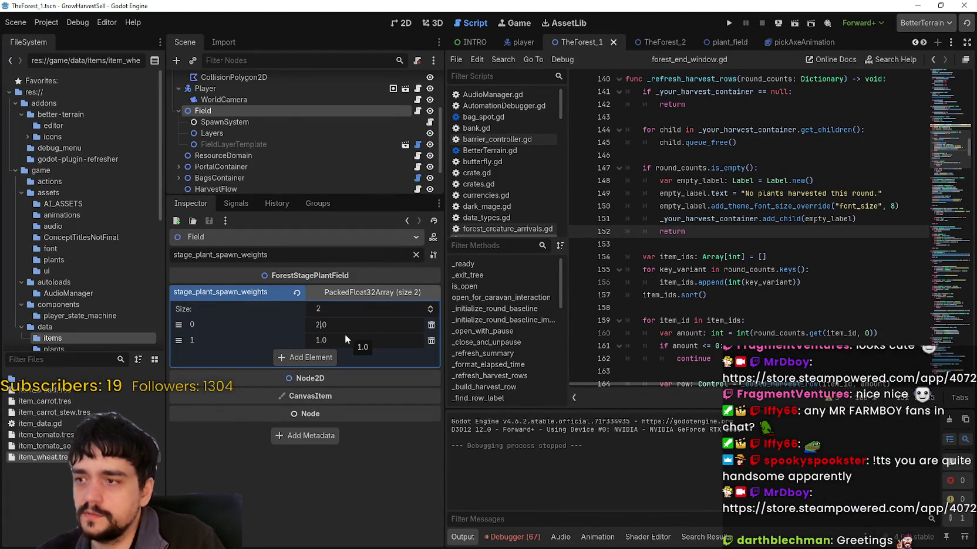
# - Confirm 2.0 as the first spawn weight and relaunch the game for a test run
pyautogui.press('Return')
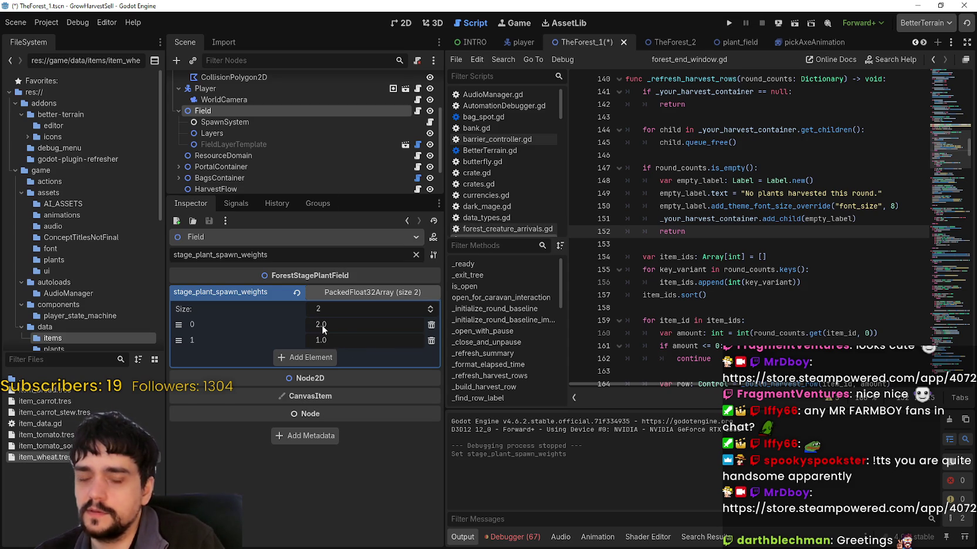
pyautogui.click(727, 23)
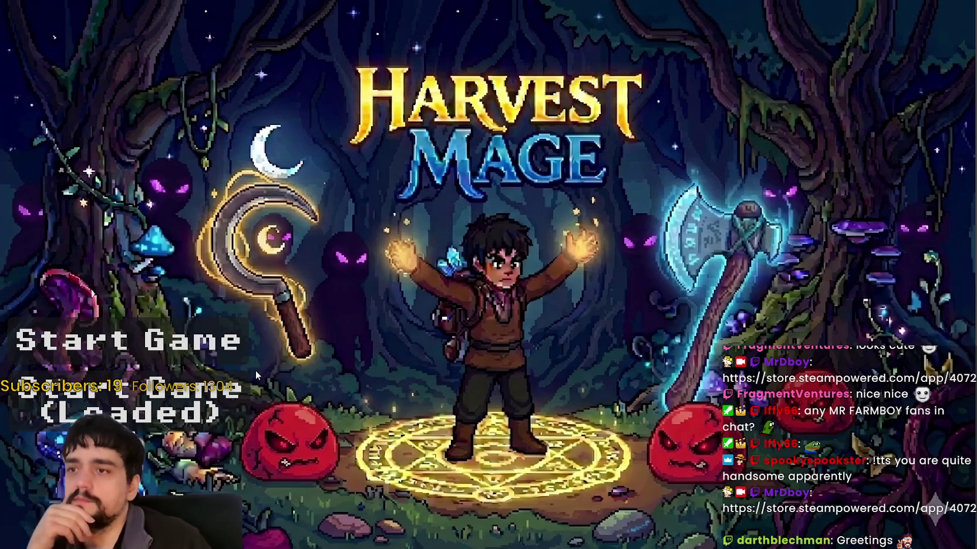
# - Start the loaded game, unlock the portal at the Mage Tower and travel to the forest
pyautogui.click(267, 375)
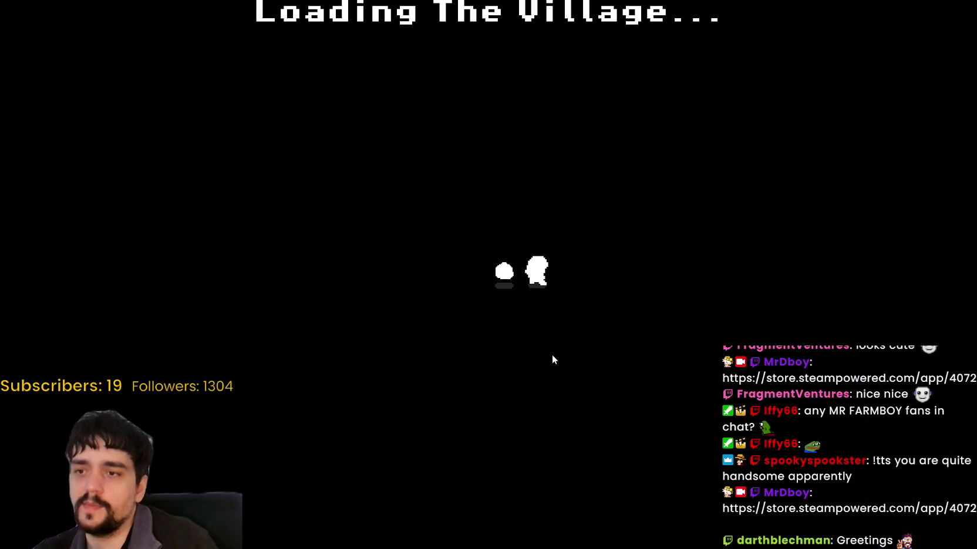
pyautogui.press('w')
pyautogui.press('w')
pyautogui.press('e')
pyautogui.press('Escape')
pyautogui.press('e')
pyautogui.press('e')
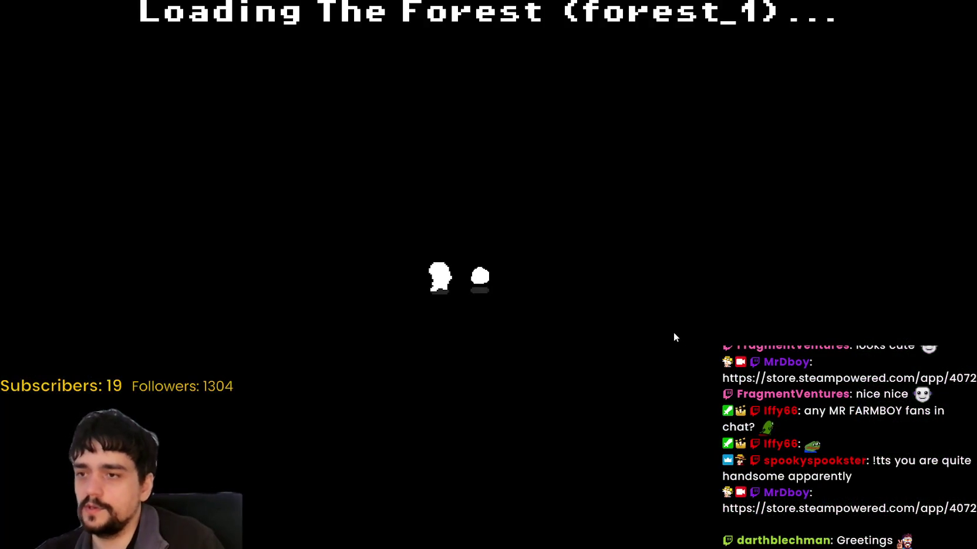
# - Walk around the forest among the pink plants, then stop the game from the editor
pyautogui.press('a')
pyautogui.press('s')
pyautogui.press('w')
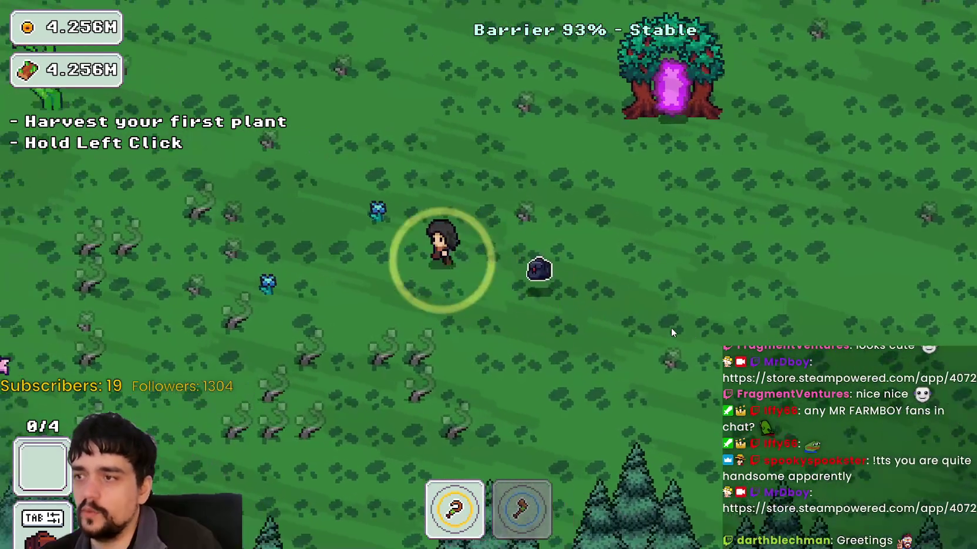
pyautogui.press('a')
pyautogui.press('w')
pyautogui.press('s')
pyautogui.press('a')
pyautogui.press('s')
pyautogui.press('d')
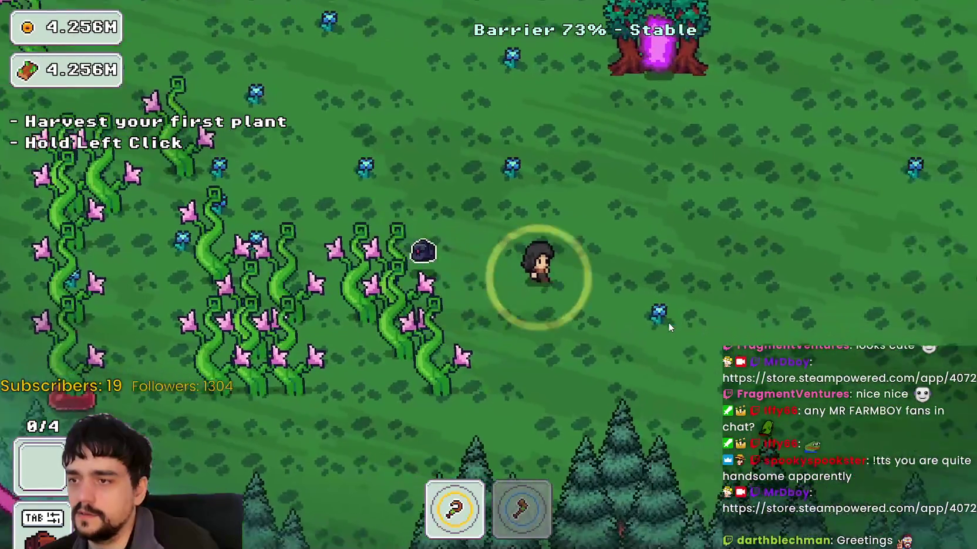
pyautogui.press('w')
pyautogui.press('d')
pyautogui.press('a')
pyautogui.press('s')
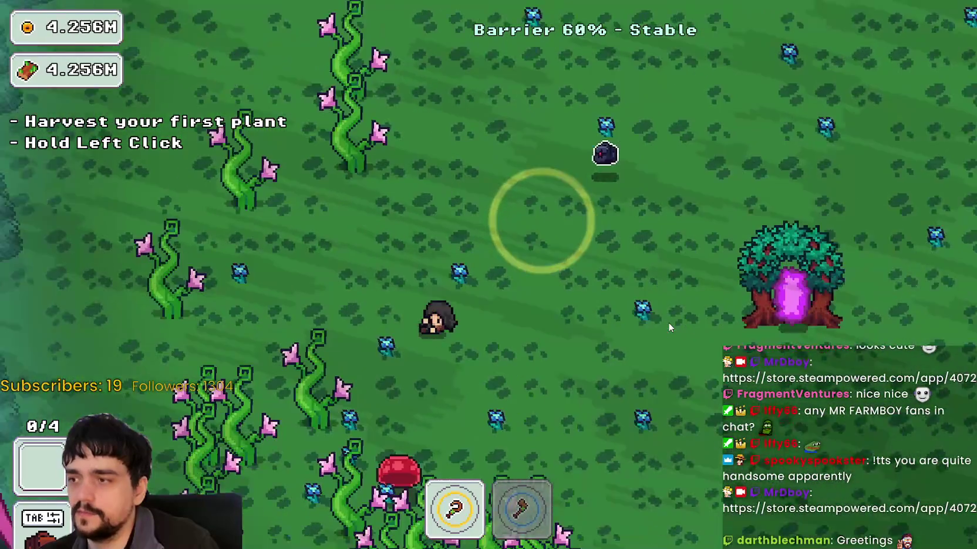
pyautogui.press('d')
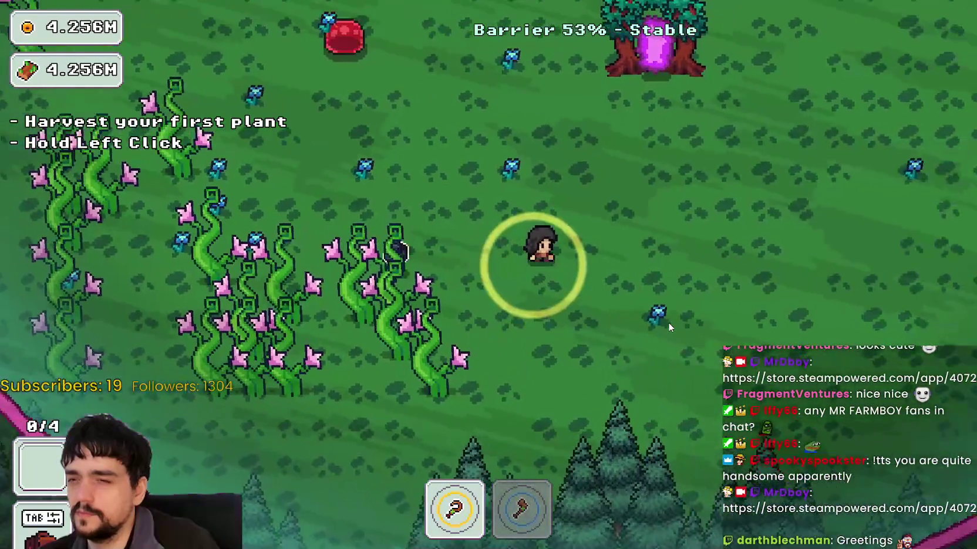
pyautogui.press('w')
pyautogui.press('a')
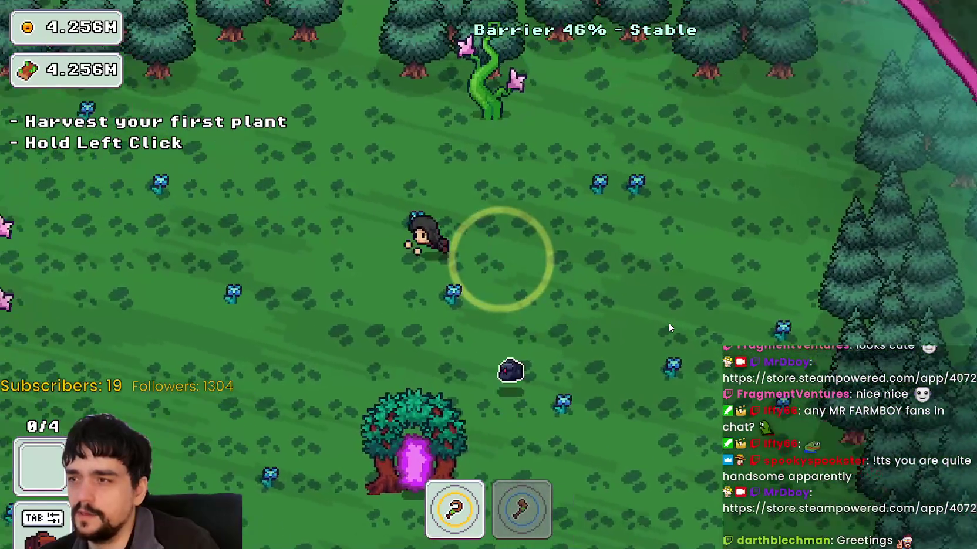
pyautogui.press('a')
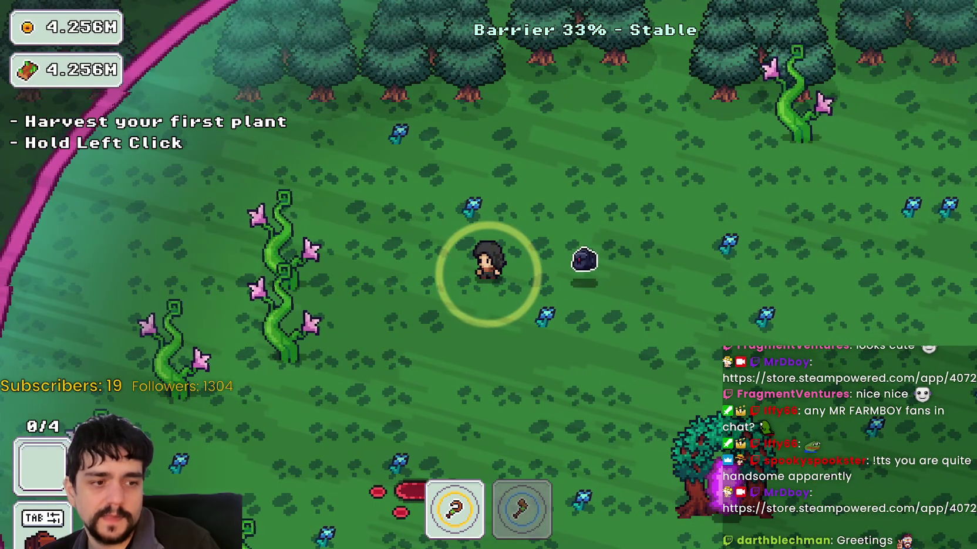
pyautogui.hotkey('alt', 'Tab')
pyautogui.click(761, 23)
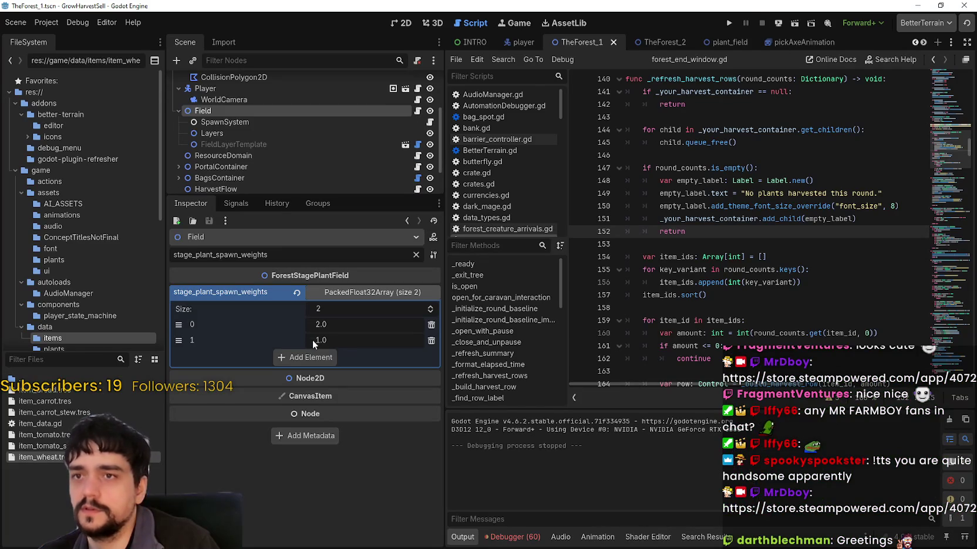
# - Change stage_plant_spawn_weights to 1 and 2, then save TheForest_1 and relaunch
pyautogui.click(328, 325)
pyautogui.write('1')
pyautogui.press('Return')
pyautogui.click(339, 338)
pyautogui.write('2')
pyautogui.click(731, 23)
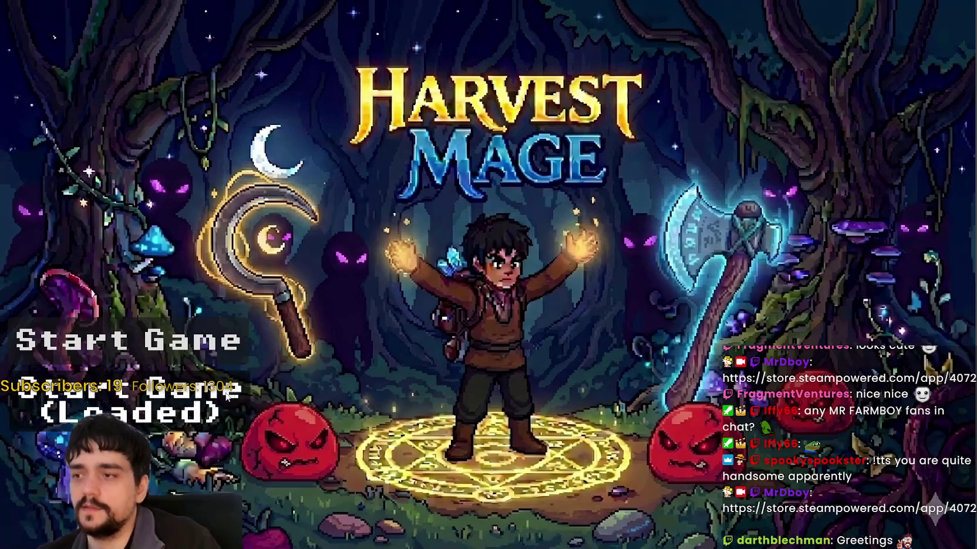
# - Start the loaded game, unlock the portal and travel to the forest stage
pyautogui.click(228, 396)
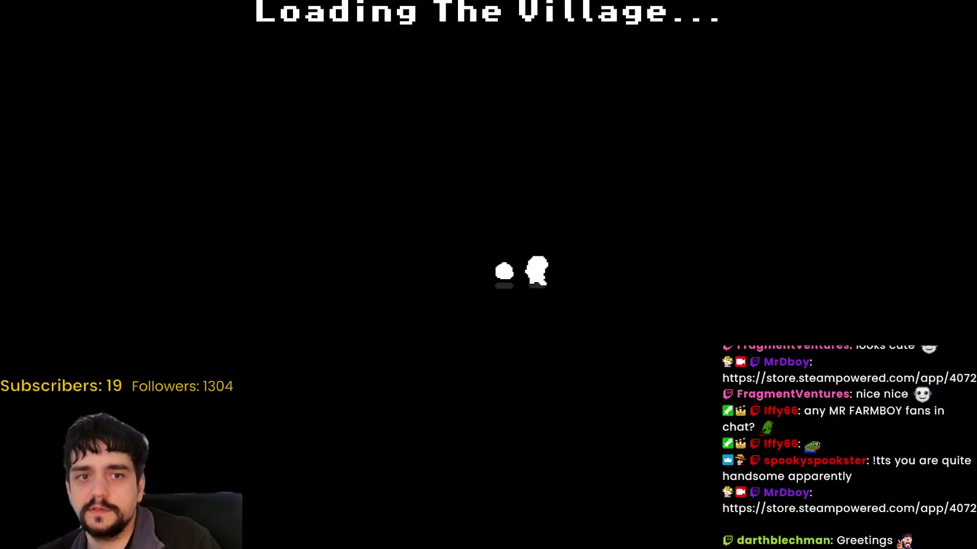
pyautogui.press('w')
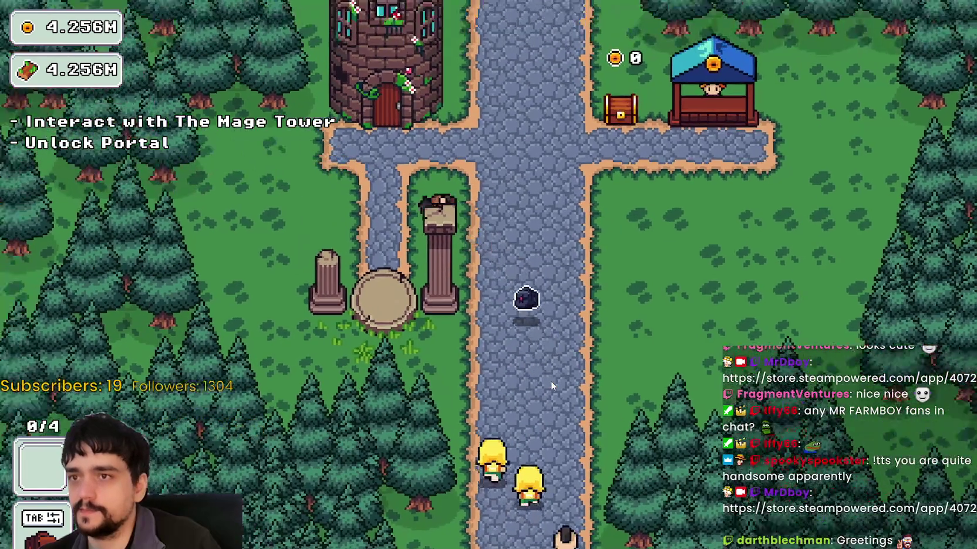
pyautogui.press('e')
pyautogui.press('Return')
# - Explore the vine-filled forest, walk into the portal tree and return home
pyautogui.press('d')
pyautogui.press('w')
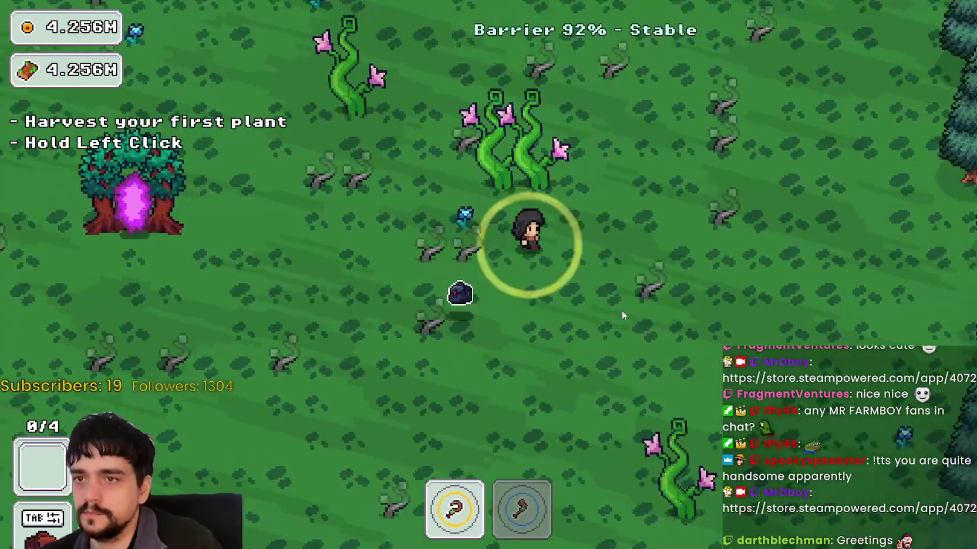
pyautogui.press('a')
pyautogui.press('s')
pyautogui.press('s')
pyautogui.press('d')
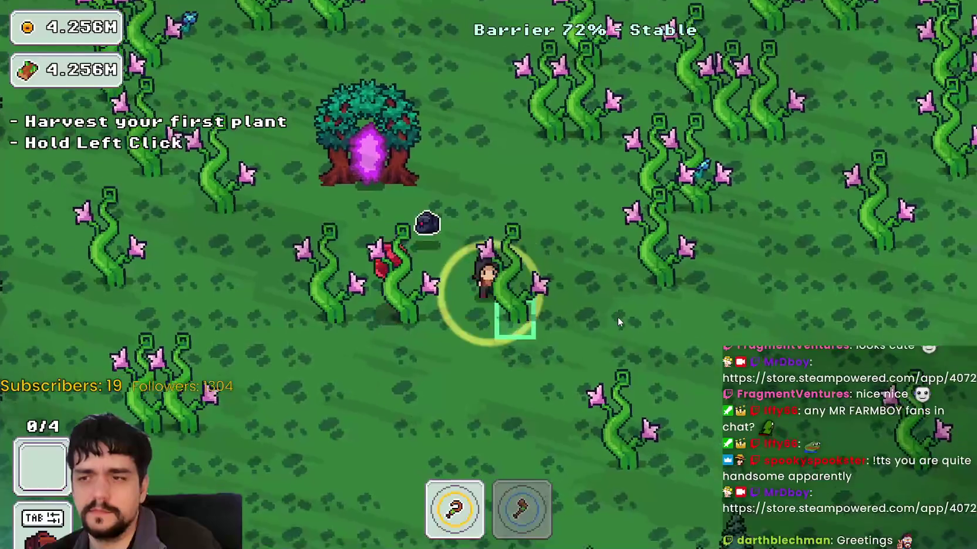
pyautogui.press('s')
pyautogui.press('d')
pyautogui.press('w')
pyautogui.press('w')
pyautogui.press('a')
pyautogui.press('s')
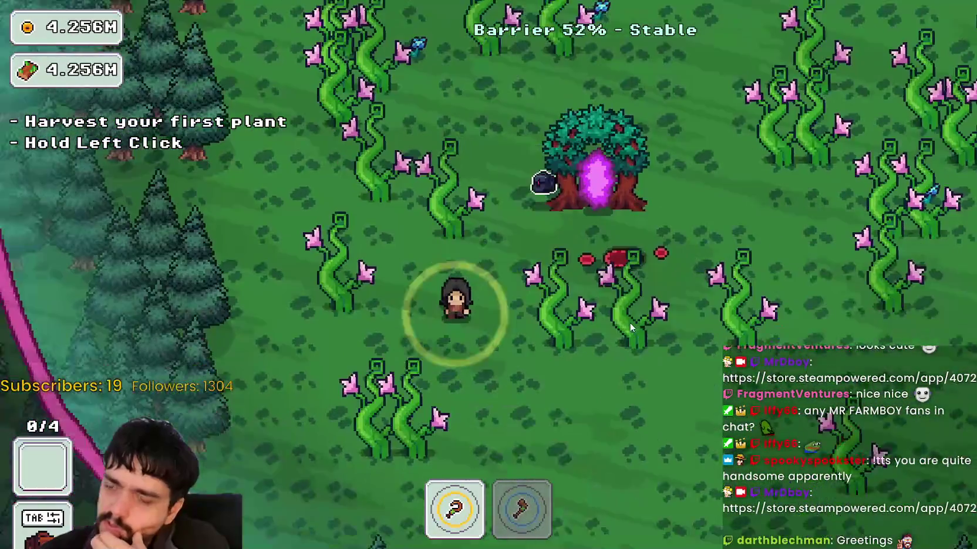
pyautogui.press('w')
pyautogui.press('d')
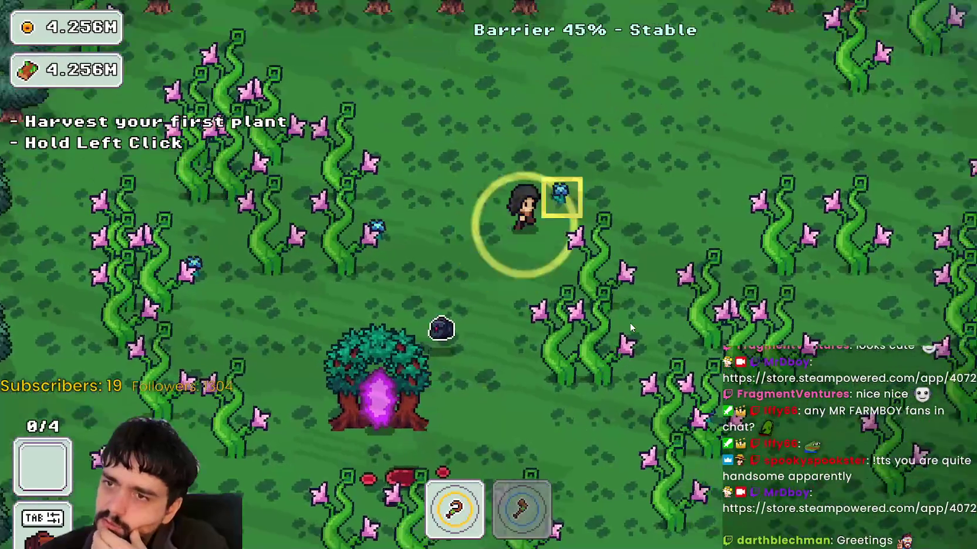
pyautogui.press('s')
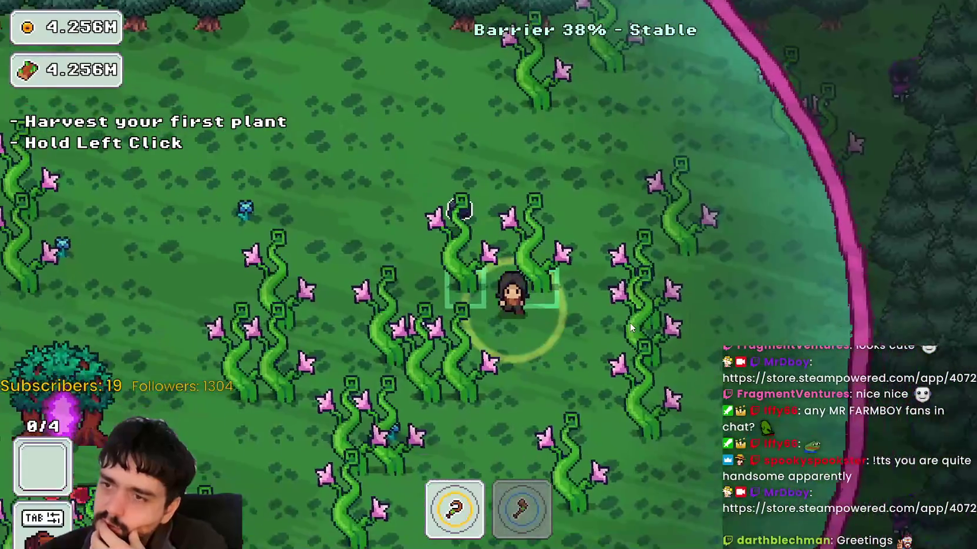
pyautogui.press('a')
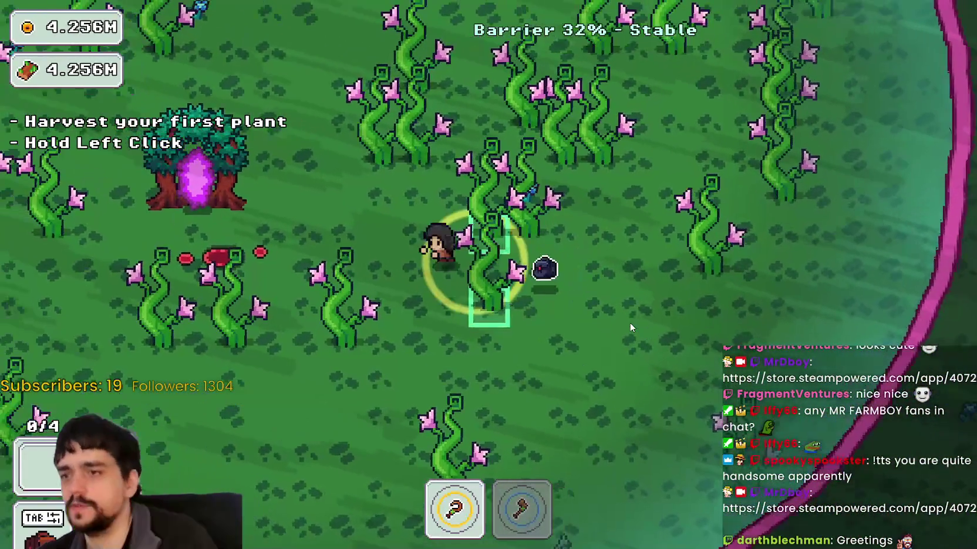
pyautogui.press('w')
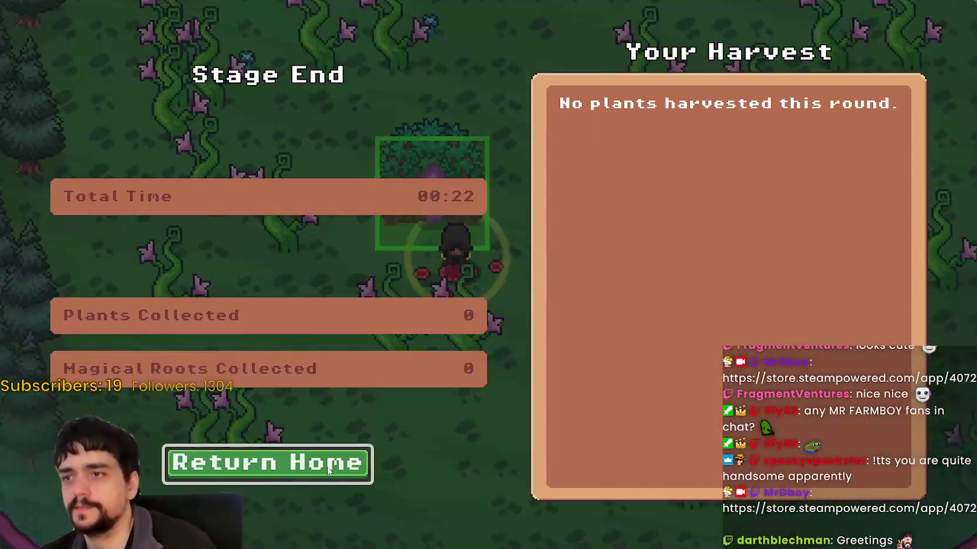
pyautogui.click(328, 471)
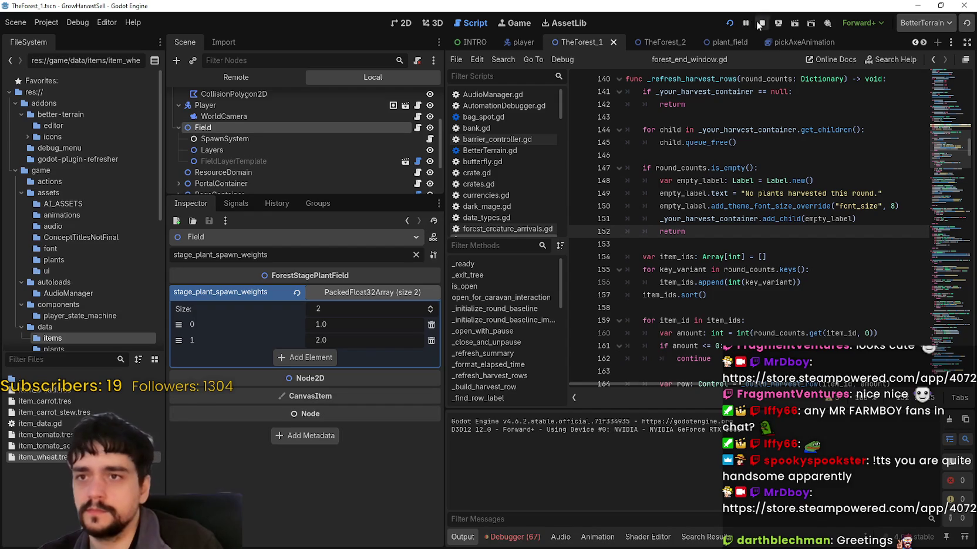
# - Stop the running game and set the first spawn weight to 2.0
pyautogui.click(760, 24)
pyautogui.write('2')
pyautogui.press('Return')
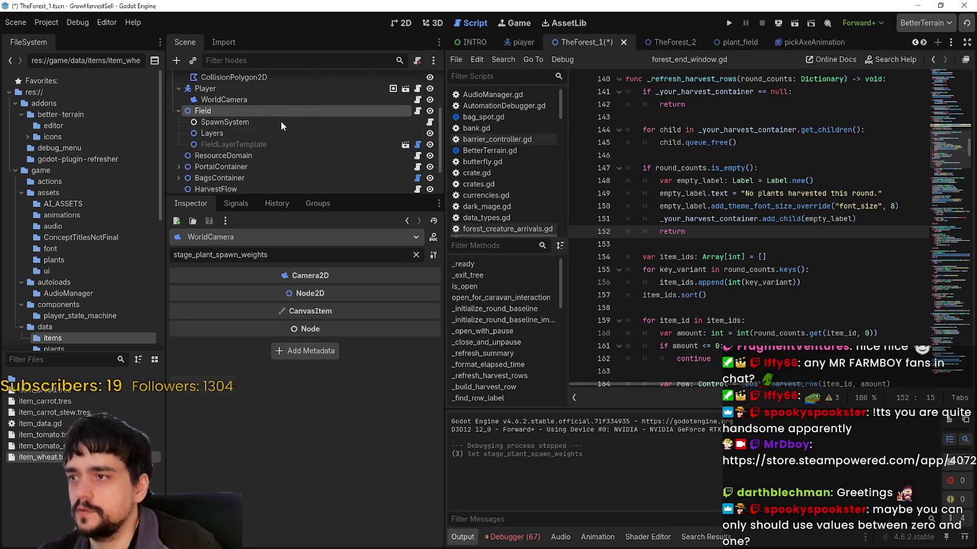
# - Clear the Inspector filter, check the item_data_list array, then save and run the game
pyautogui.click(416, 255)
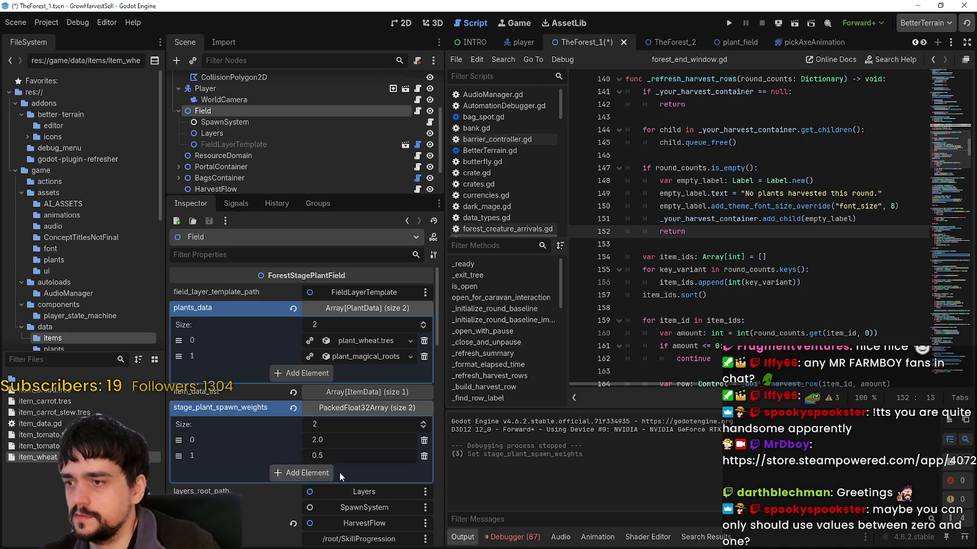
pyautogui.click(356, 392)
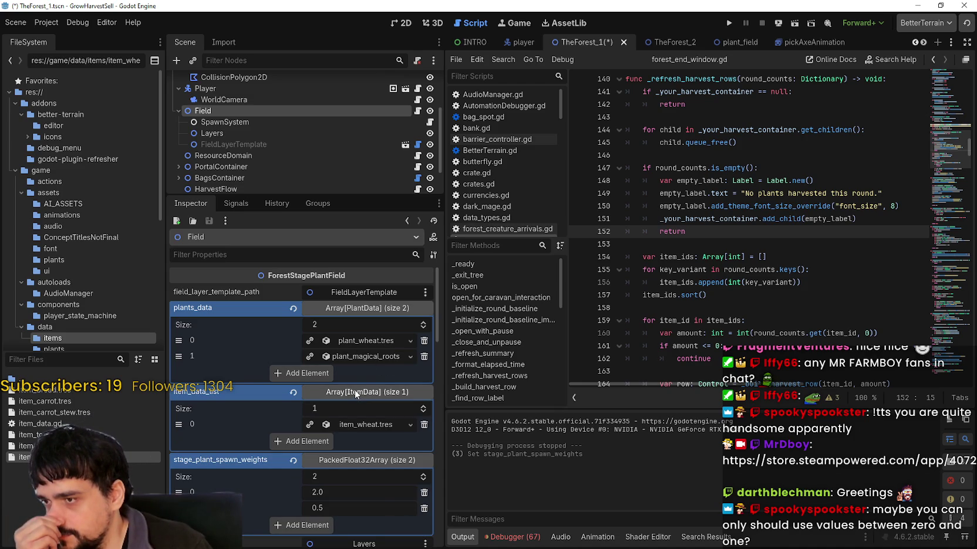
pyautogui.click(355, 390)
pyautogui.scroll(-5, 390, 507)
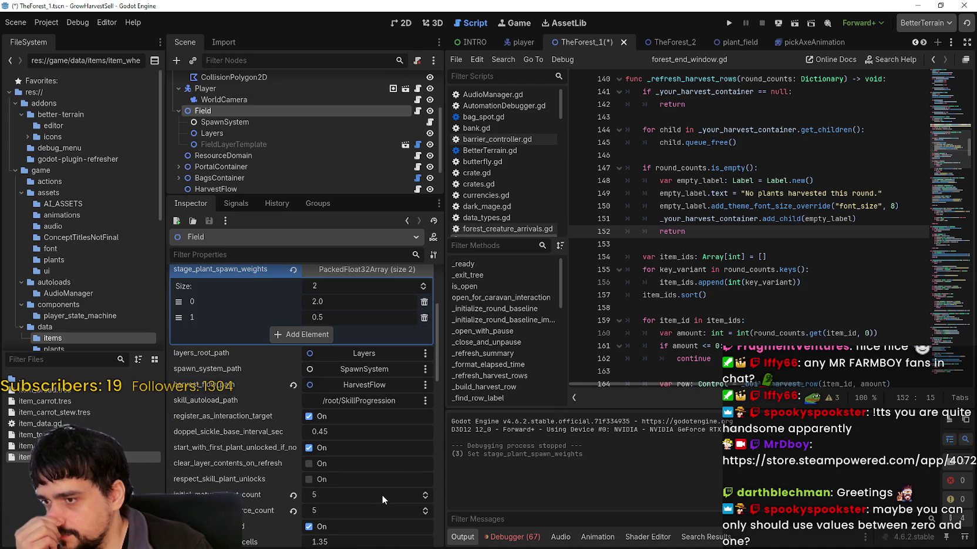
pyautogui.scroll(5, 381, 495)
pyautogui.click(730, 24)
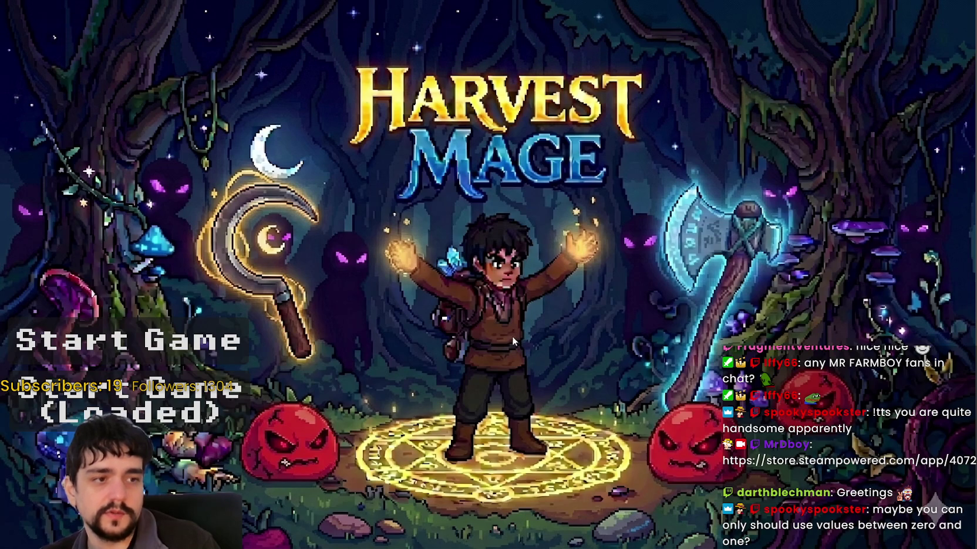
# - Start the loaded game, unlock the Portal skill and travel to Stage 1 forest
pyautogui.press('Return')
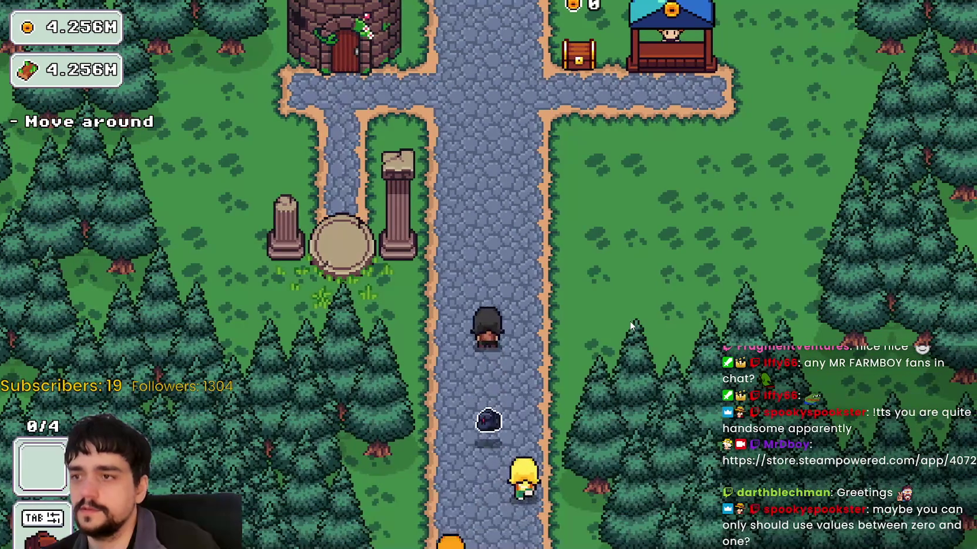
pyautogui.press('e')
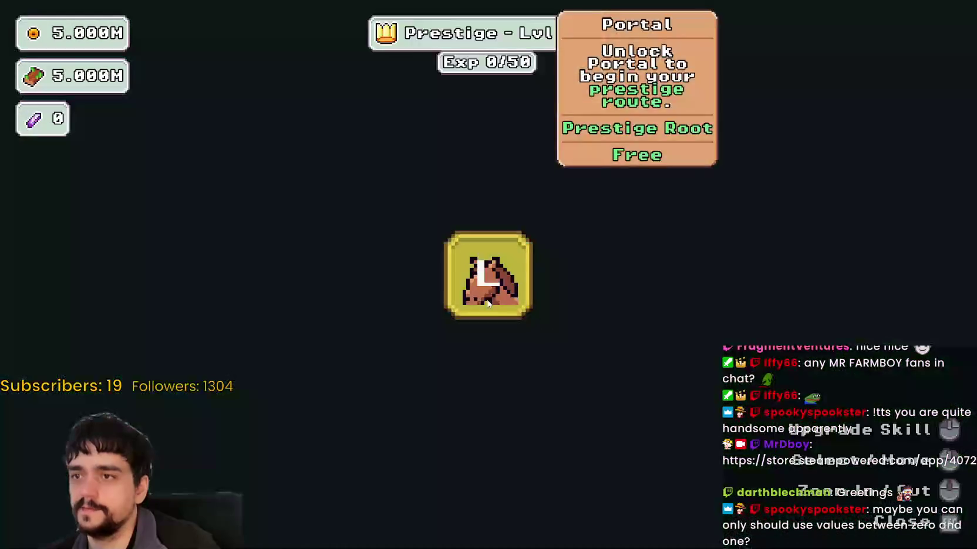
pyautogui.click(491, 304)
pyautogui.press('Escape')
pyautogui.press('s')
pyautogui.press('e')
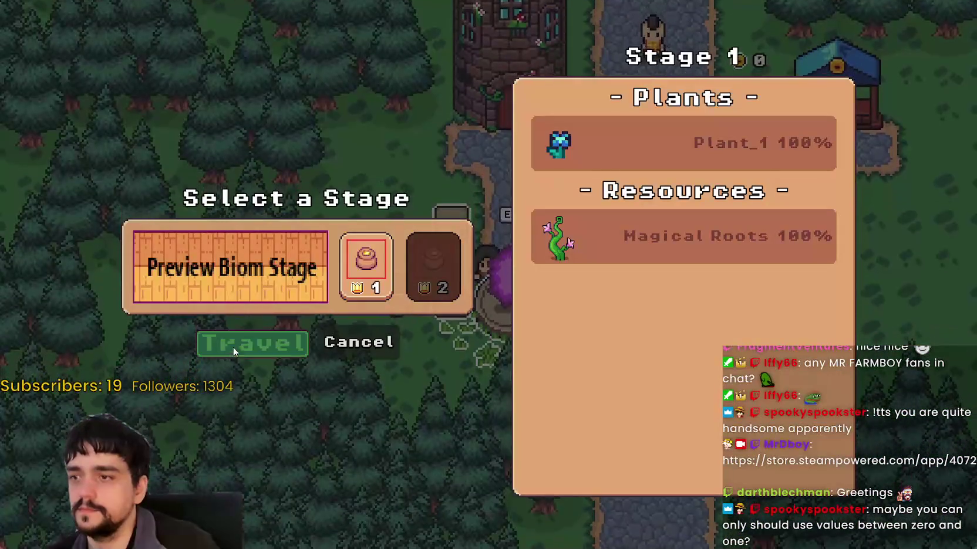
pyautogui.click(227, 354)
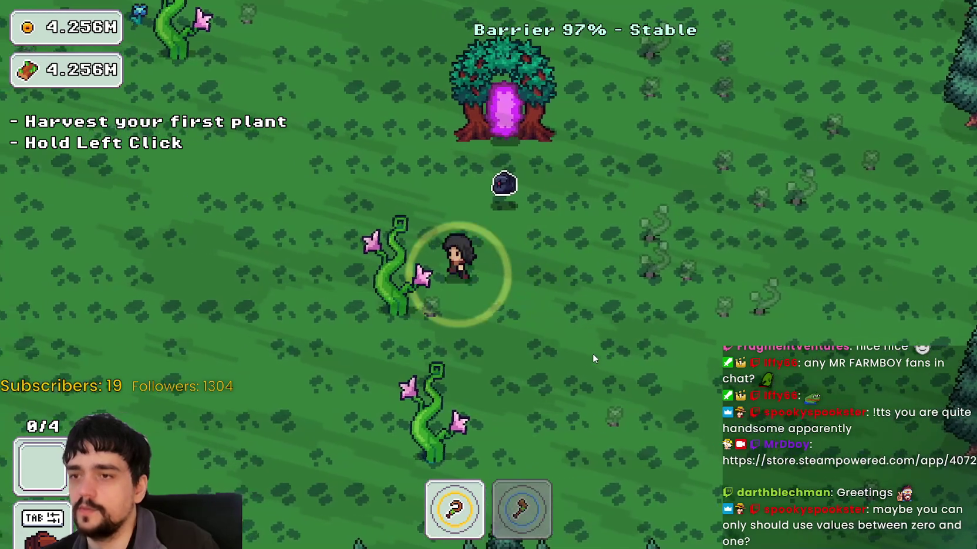
# - Roam the forest harvesting blue flowers until 3 of 4 plants are gathered
pyautogui.hotkey('w', 'a')
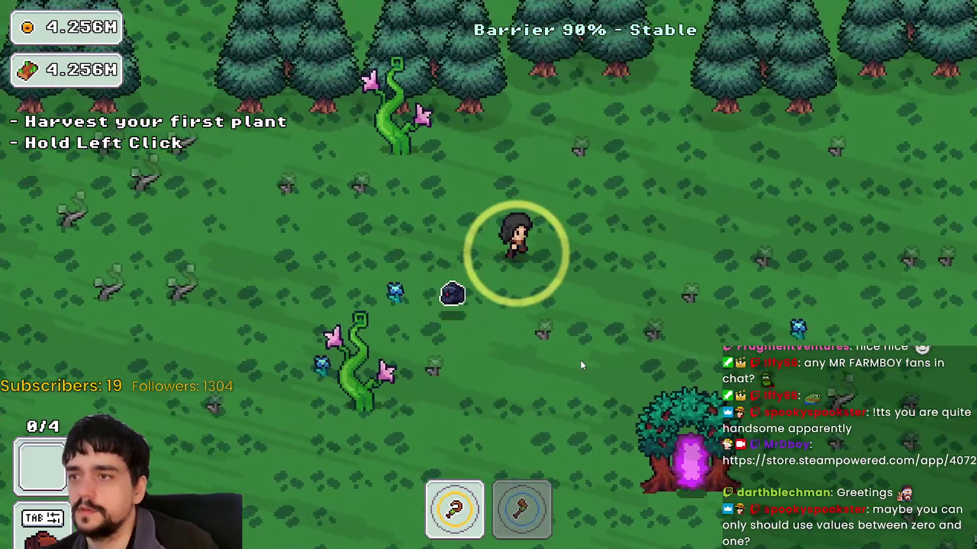
pyautogui.hotkey('s', 'd')
pyautogui.hotkey('s', 'a')
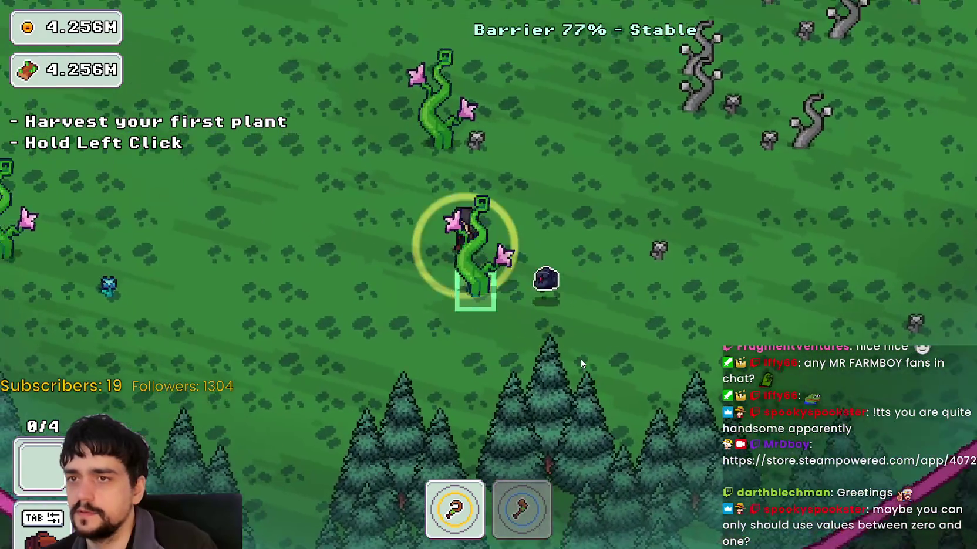
pyautogui.hotkey('w', 'a')
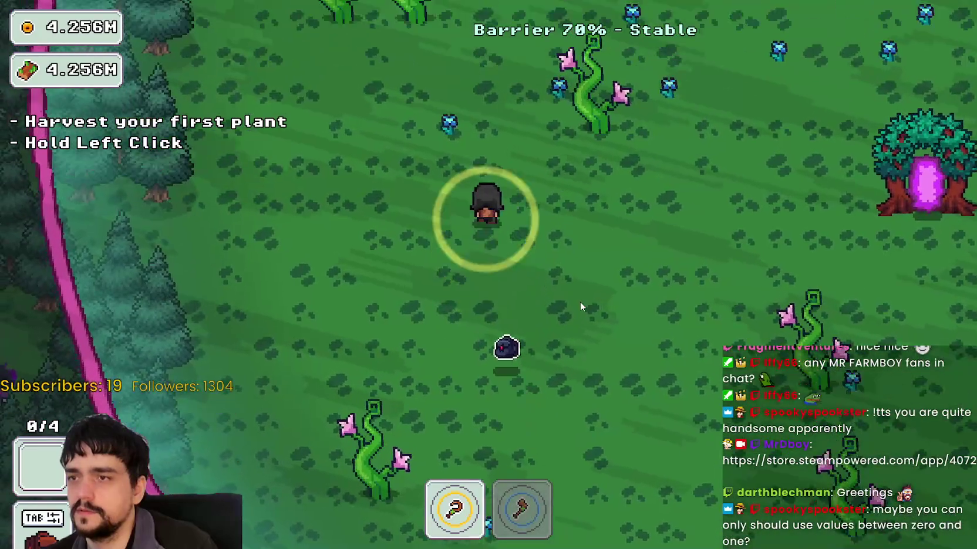
pyautogui.press('w')
pyautogui.click(579, 303)
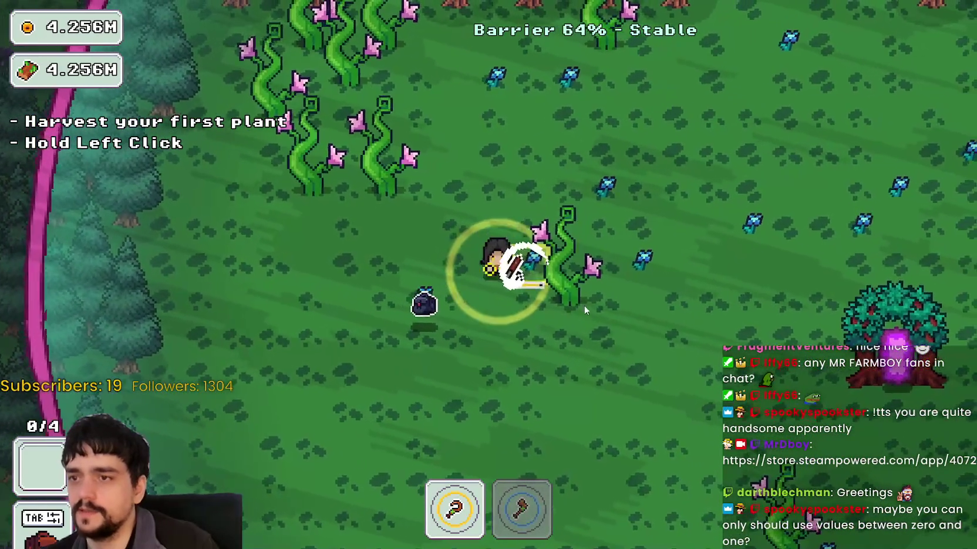
pyautogui.hotkey('w', 'd')
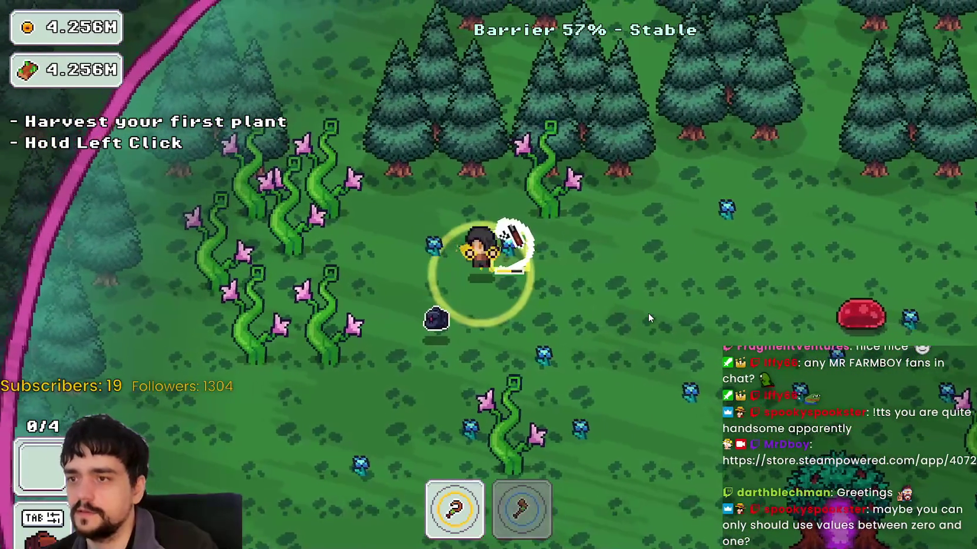
pyautogui.press('a')
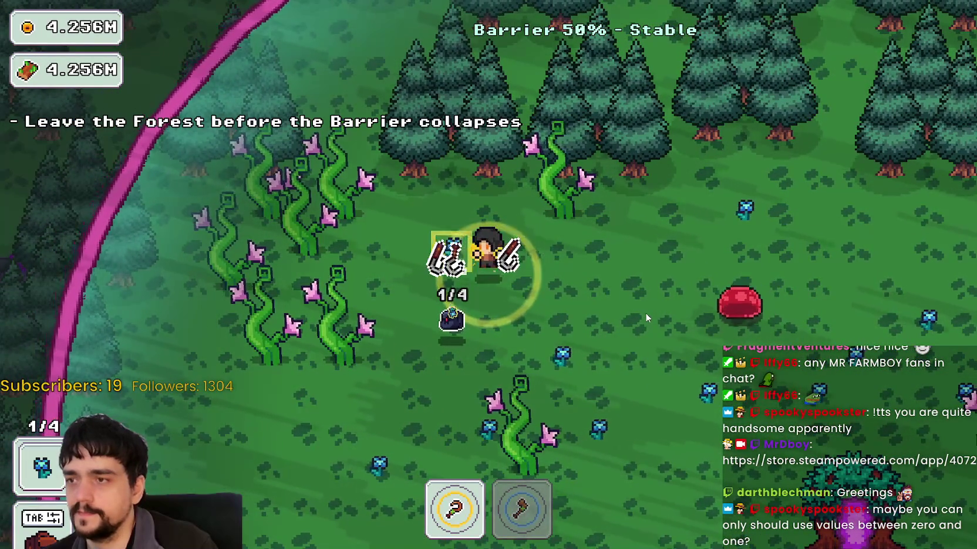
pyautogui.hotkey('d', 's')
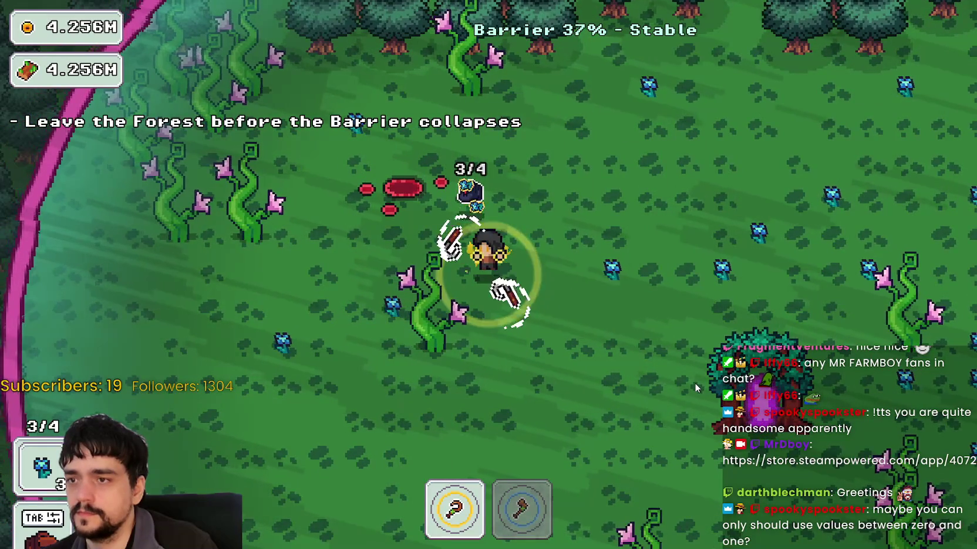
pyautogui.hotkey('d', 's')
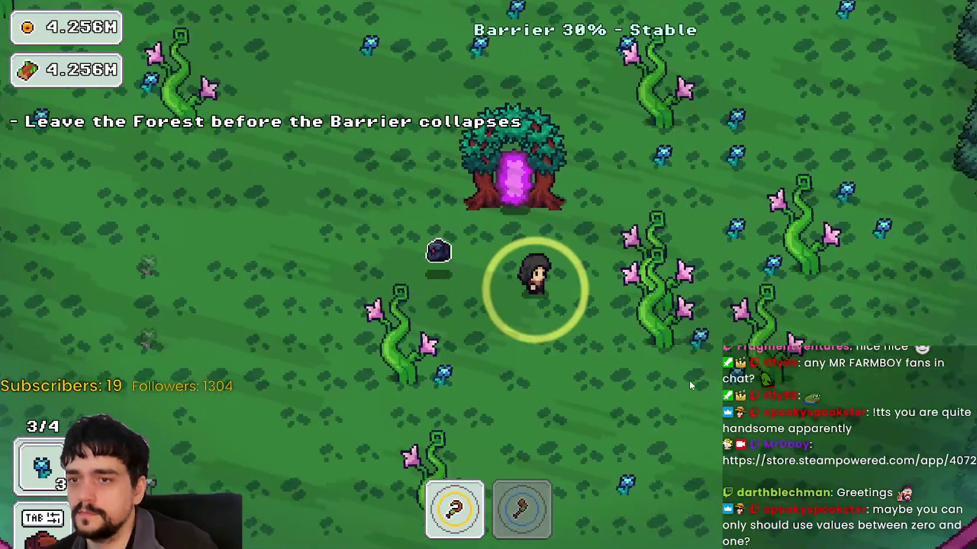
pyautogui.press('d')
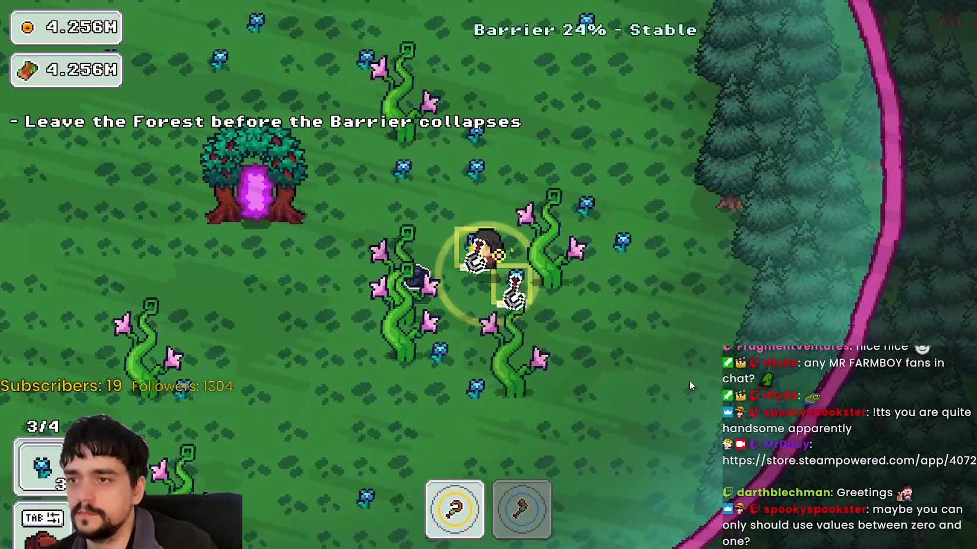
pyautogui.press('a')
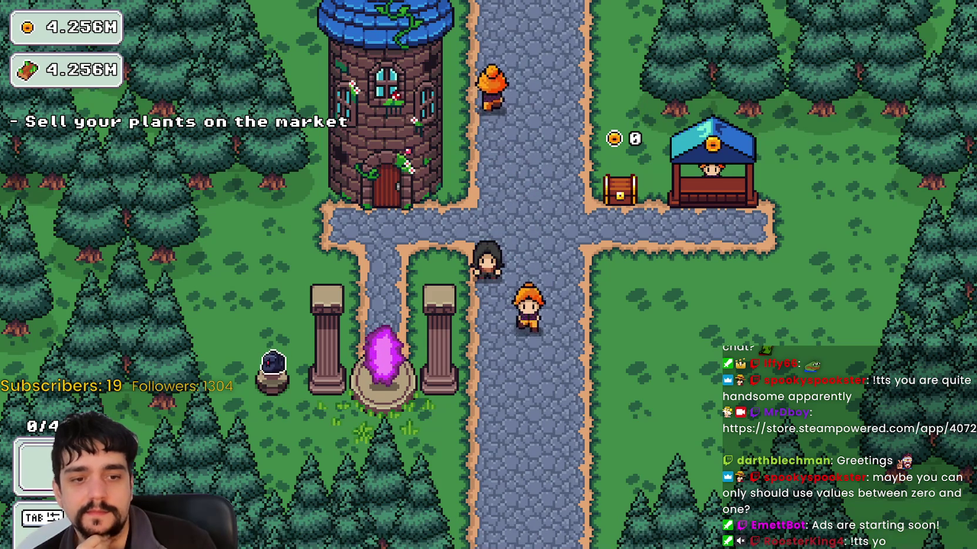
# - Bring the SteamDB MR FARMBOY charts page in front of the game
pyautogui.hotkey('alt', 'Tab')
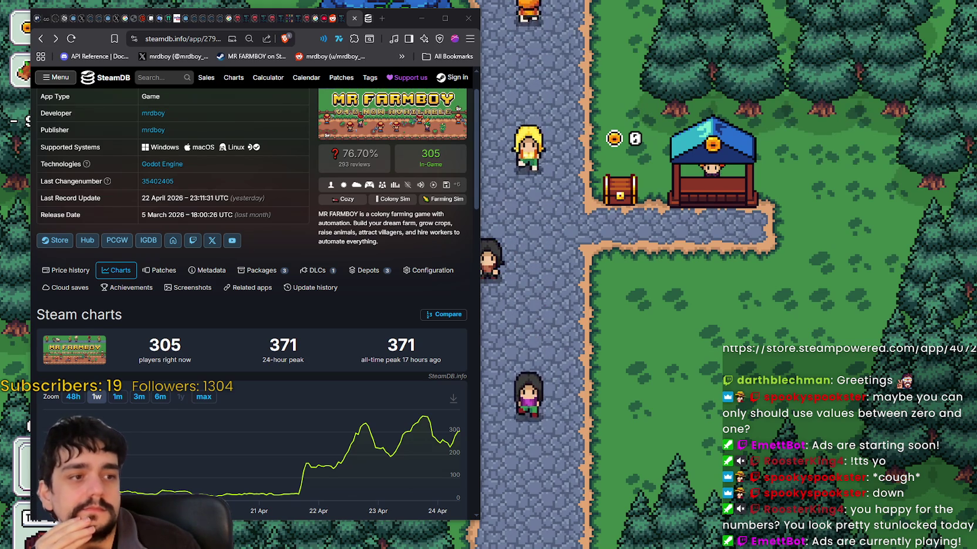
# - Put away the SteamDB browser window to reveal the game's village
pyautogui.click(833, 300)
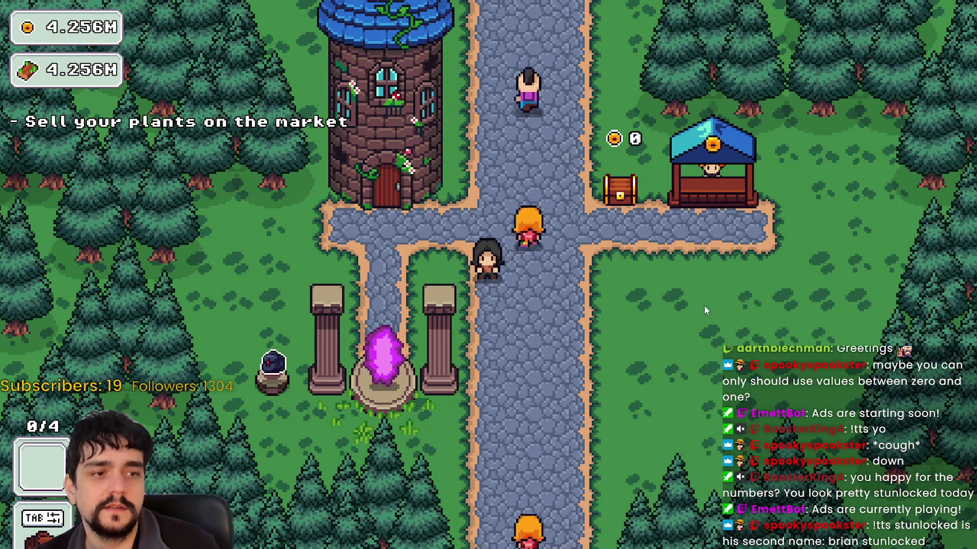
# - Walk the character right along the village path
pyautogui.press('d')
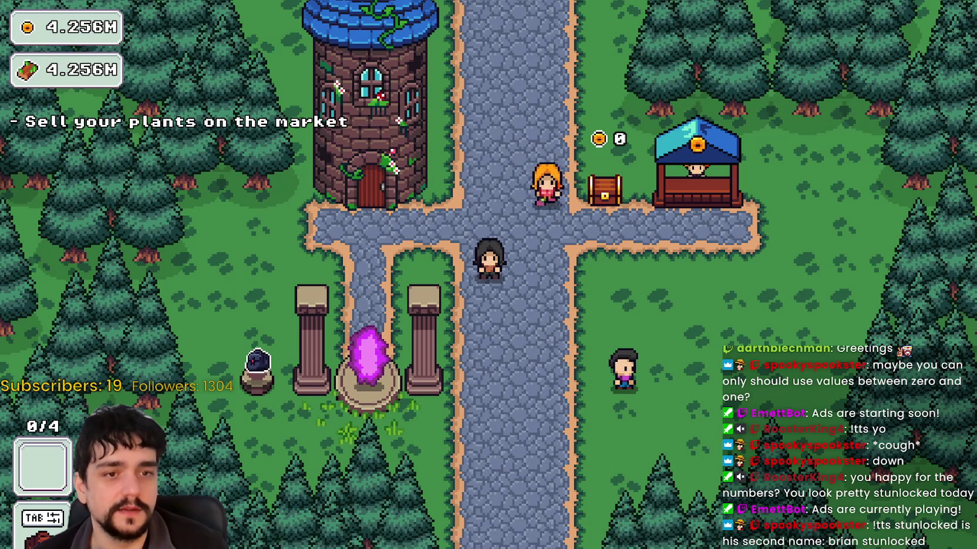
# - Walk to the portal, cancel the stage selection, then switch back to the Godot editor
pyautogui.press('a')
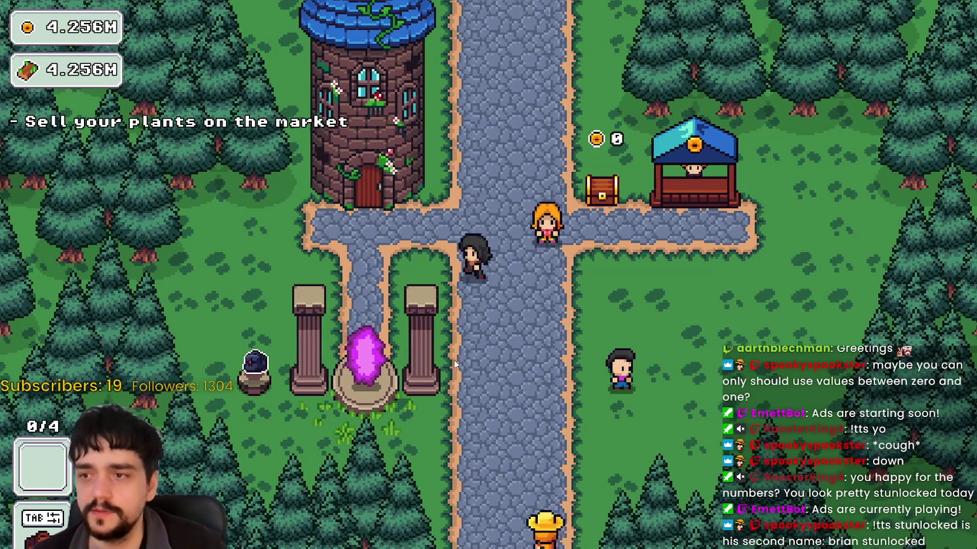
pyautogui.press('s')
pyautogui.press('e')
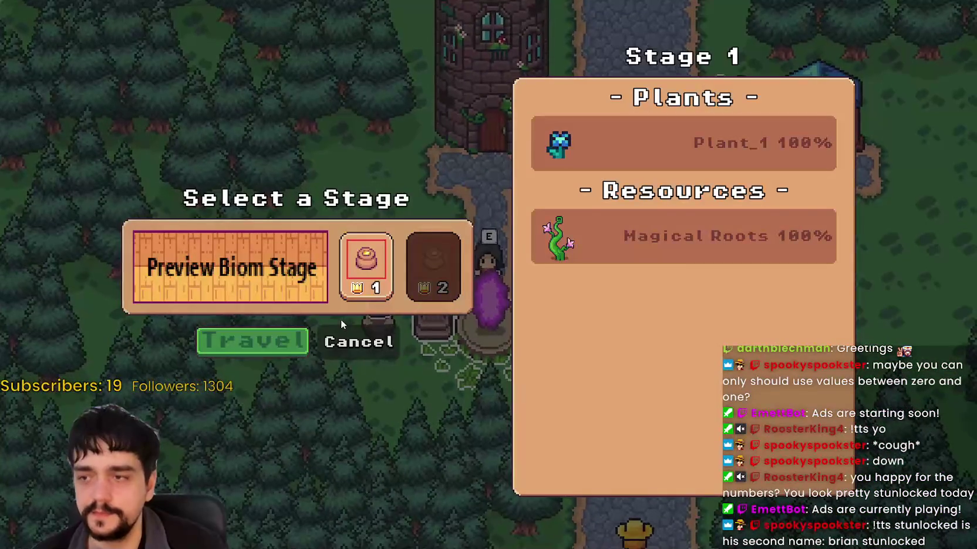
pyautogui.click(355, 342)
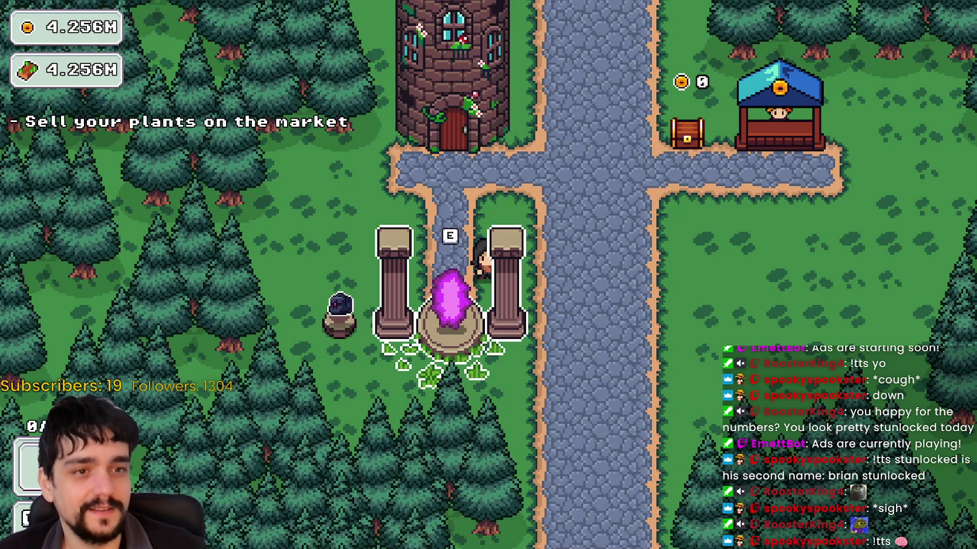
pyautogui.hotkey('alt', 'Tab')
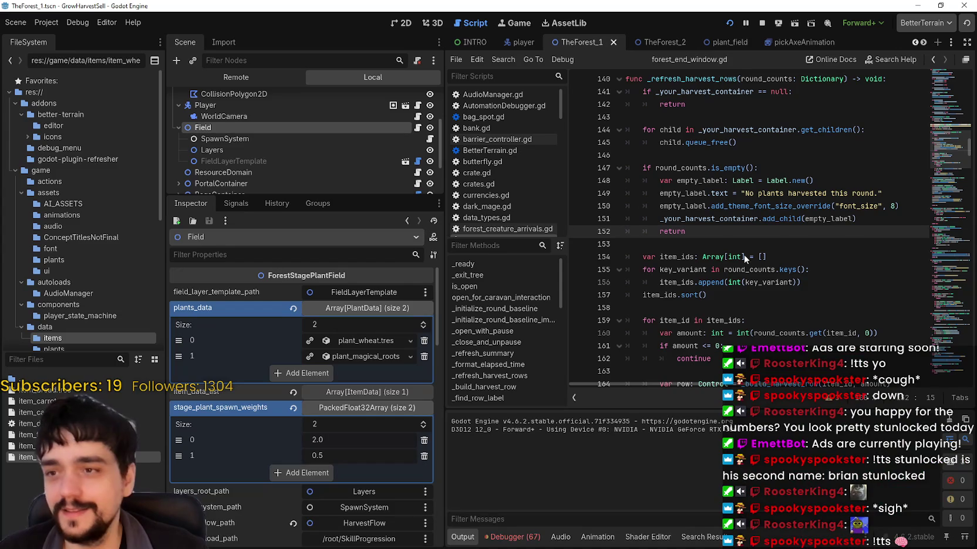
# - Stop the running game, then check the SpawnSystem and Field nodes' spawn weights, still 2.0 and 0.5
pyautogui.click(763, 23)
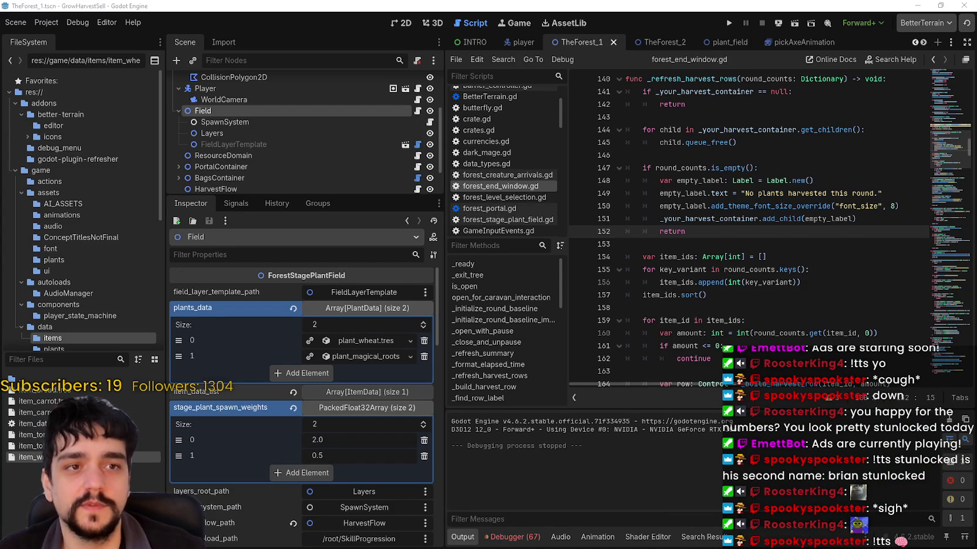
pyautogui.scroll(-3, 640, 301)
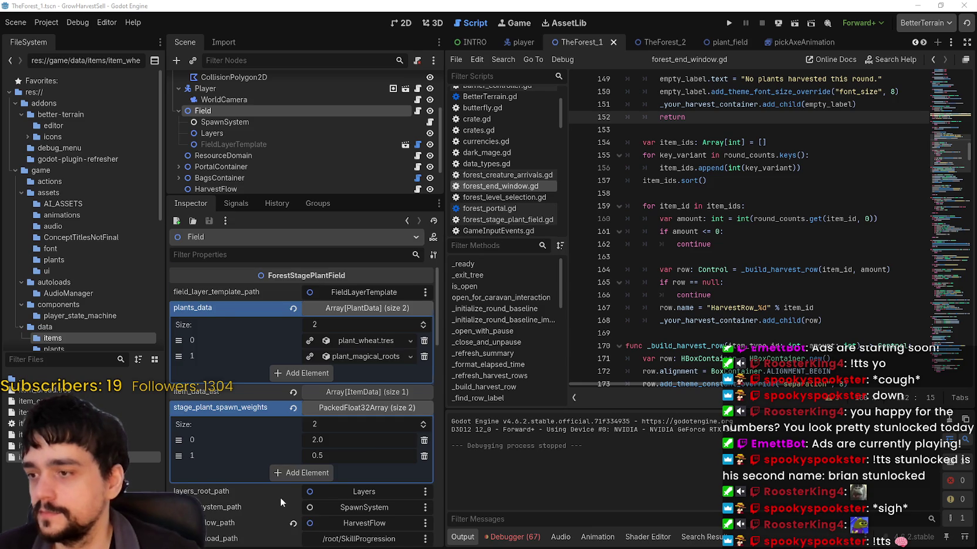
pyautogui.scroll(-1, 279, 498)
pyautogui.scroll(1, 261, 402)
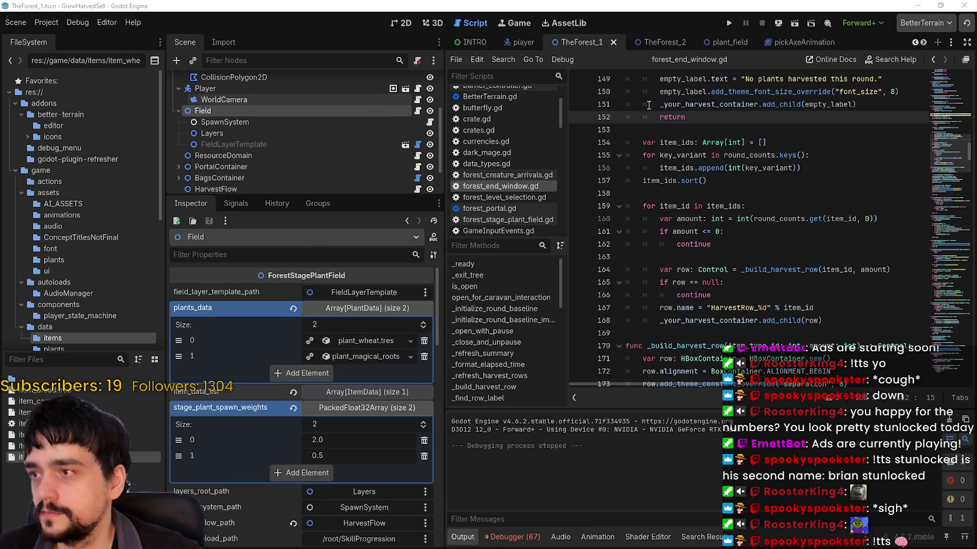
pyautogui.click(235, 122)
pyautogui.click(230, 110)
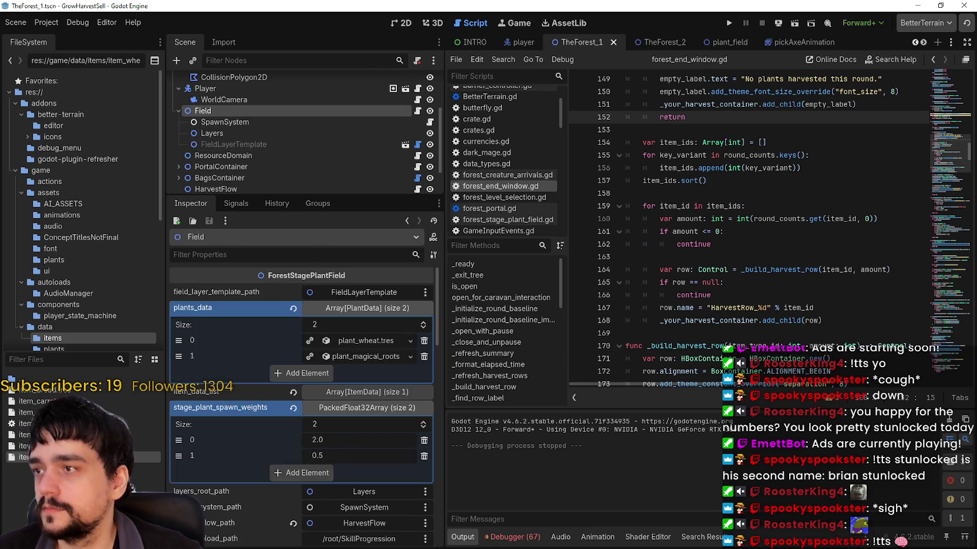